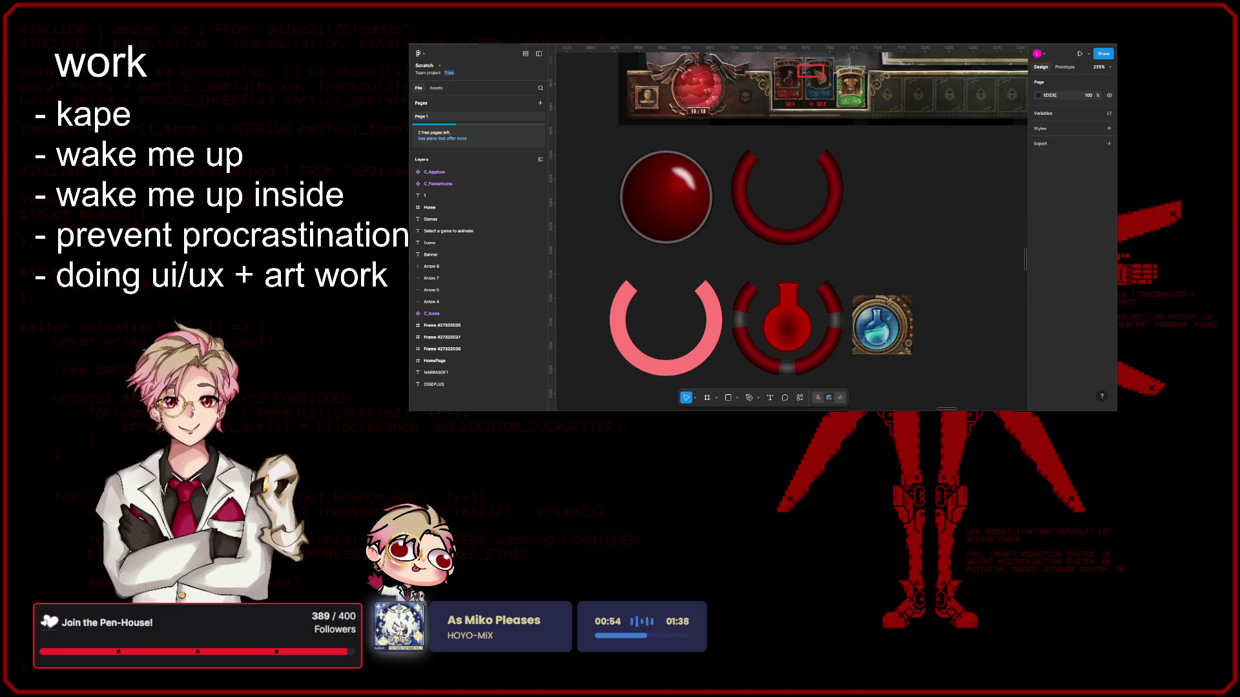
{"action": "scroll", "coordinate": [816, 243], "scroll_direction": "down", "scroll_amount": 2}
{"action": "scroll", "coordinate": [816, 243], "scroll_direction": "down", "scroll_amount": 2}
{"action": "scroll", "coordinate": [816, 243], "scroll_direction": "down", "scroll_amount": 2}
{"action": "scroll", "coordinate": [816, 243], "scroll_direction": "down", "scroll_amount": 2}
{"action": "scroll", "coordinate": [816, 233], "scroll_direction": "up", "scroll_amount": 4}
{"action": "scroll", "coordinate": [816, 213], "scroll_direction": "left", "scroll_amount": 2}
{"action": "scroll", "coordinate": [814, 186], "scroll_direction": "left", "scroll_amount": 1}
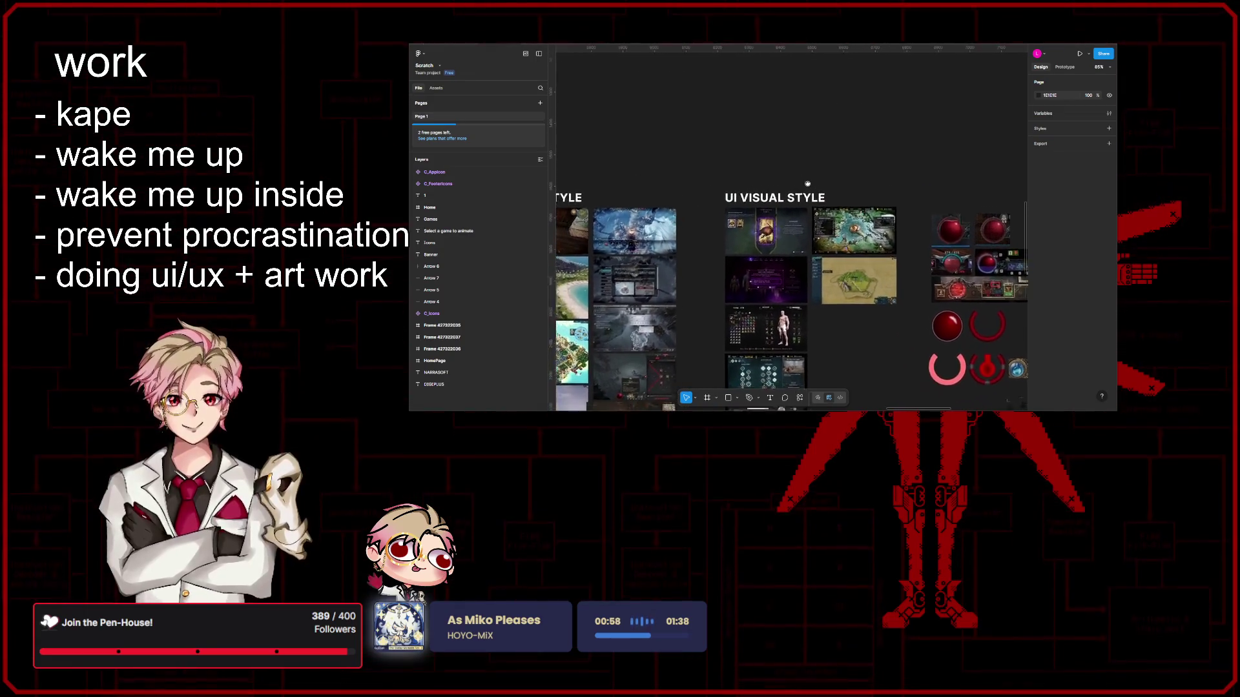
Step: Delete the stray text sitting on the canvas near the UI LAYOUT STYLE board
{"action": "left_click_drag", "start_coordinate": [814, 186], "coordinate": [910, 282]}
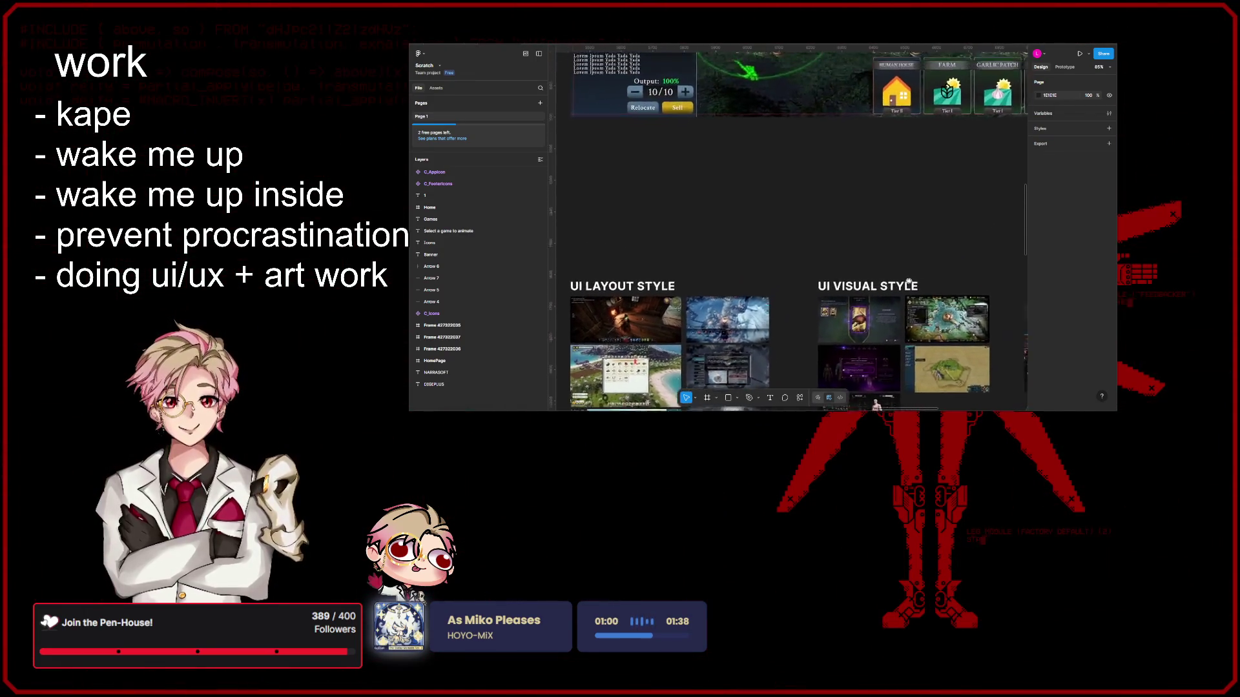
{"action": "scroll", "coordinate": [909, 282], "scroll_direction": "up", "scroll_amount": 3}
{"action": "scroll", "coordinate": [909, 282], "scroll_direction": "up", "scroll_amount": 2}
{"action": "scroll", "coordinate": [909, 282], "scroll_direction": "down", "scroll_amount": 2}
{"action": "scroll", "coordinate": [475, 250], "scroll_direction": "up", "scroll_amount": 3}
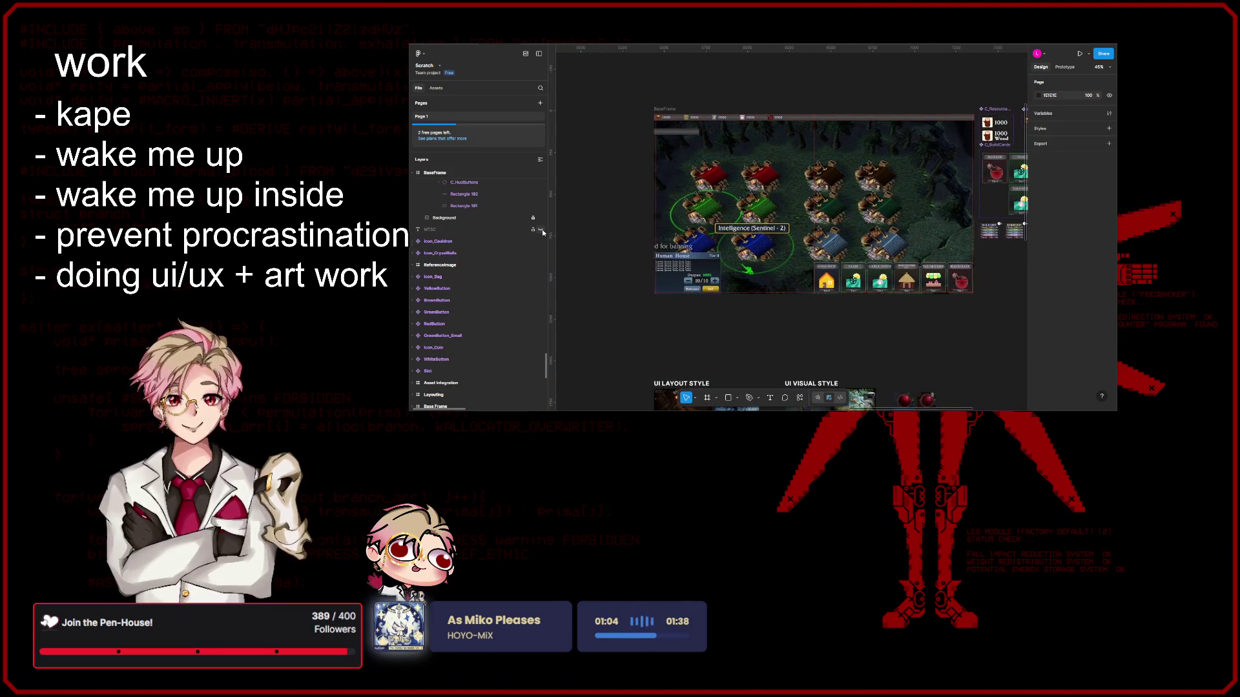
{"action": "scroll", "coordinate": [496, 260], "scroll_direction": "up", "scroll_amount": 3}
{"action": "scroll", "coordinate": [476, 255], "scroll_direction": "up", "scroll_amount": 2}
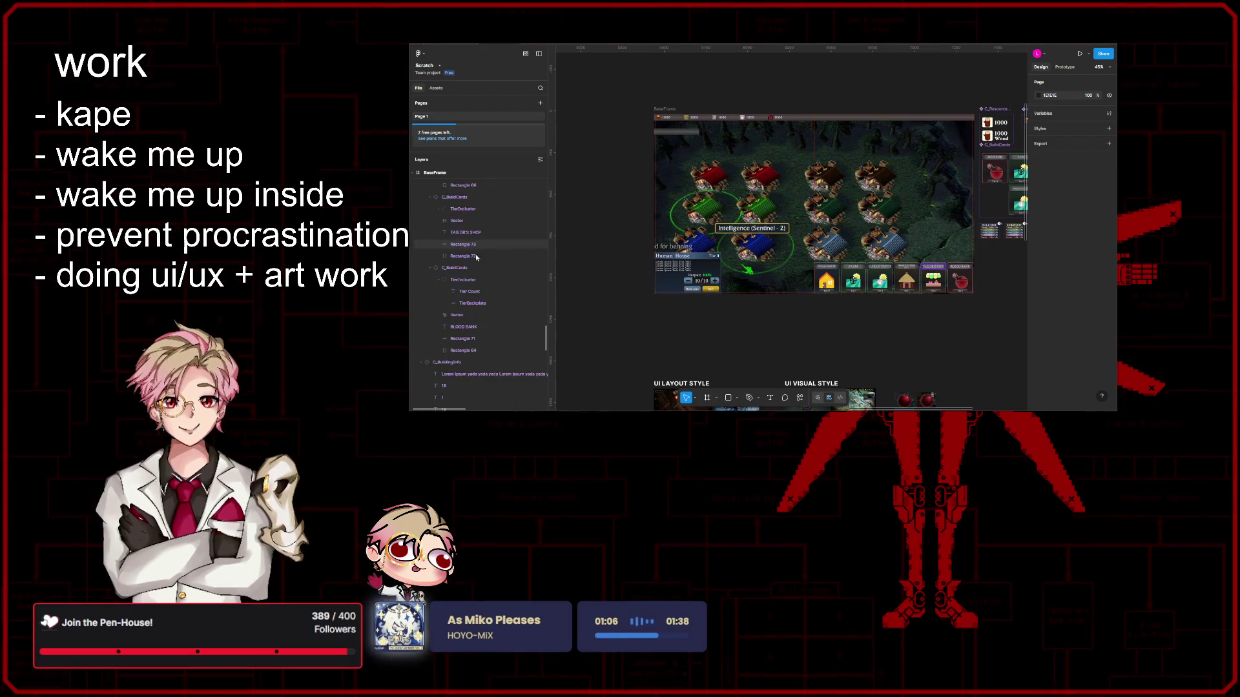
{"action": "scroll", "coordinate": [465, 271], "scroll_direction": "up", "scroll_amount": 2}
{"action": "scroll", "coordinate": [459, 279], "scroll_direction": "up", "scroll_amount": 2}
{"action": "scroll", "coordinate": [455, 286], "scroll_direction": "up", "scroll_amount": 2}
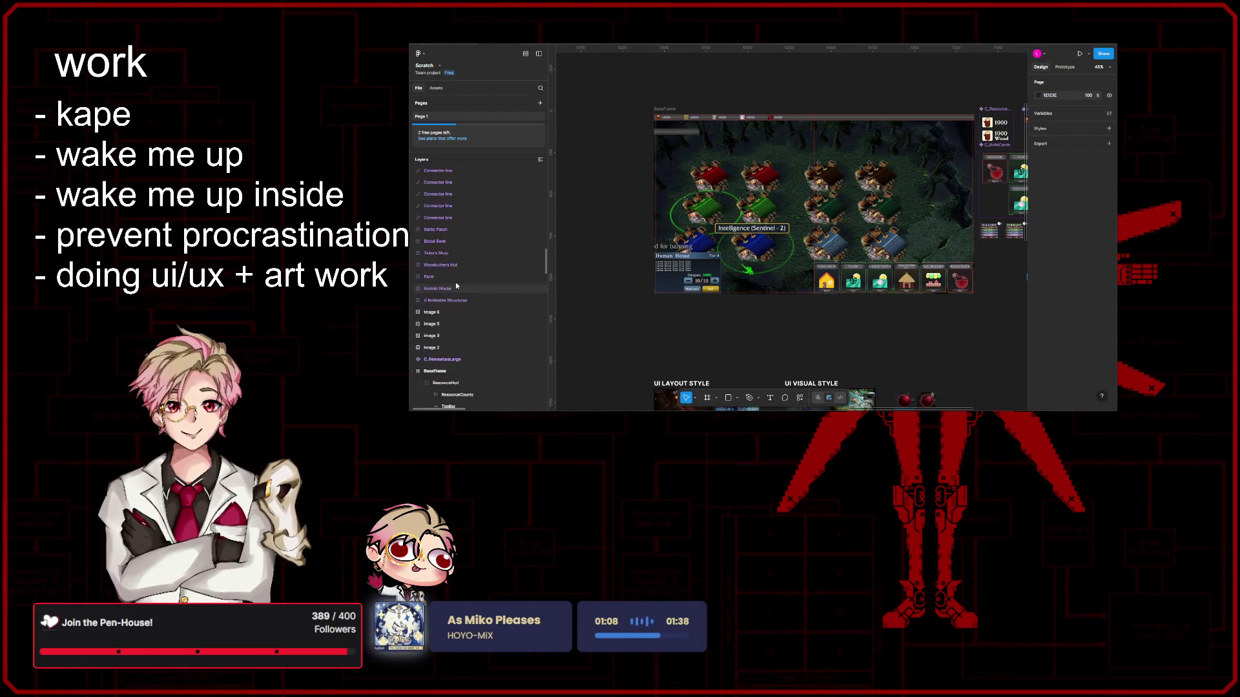
{"action": "scroll", "coordinate": [475, 291], "scroll_direction": "up", "scroll_amount": 2}
{"action": "scroll", "coordinate": [476, 262], "scroll_direction": "up", "scroll_amount": 2}
{"action": "scroll", "coordinate": [479, 281], "scroll_direction": "up", "scroll_amount": 2}
{"action": "scroll", "coordinate": [482, 306], "scroll_direction": "up", "scroll_amount": 2}
{"action": "scroll", "coordinate": [488, 280], "scroll_direction": "up", "scroll_amount": 2}
{"action": "scroll", "coordinate": [490, 256], "scroll_direction": "up", "scroll_amount": 2}
{"action": "scroll", "coordinate": [493, 236], "scroll_direction": "up", "scroll_amount": 2}
{"action": "scroll", "coordinate": [485, 265], "scroll_direction": "up", "scroll_amount": 2}
{"action": "scroll", "coordinate": [490, 264], "scroll_direction": "up", "scroll_amount": 2}
{"action": "scroll", "coordinate": [498, 261], "scroll_direction": "up", "scroll_amount": 2}
{"action": "scroll", "coordinate": [513, 256], "scroll_direction": "up", "scroll_amount": 2}
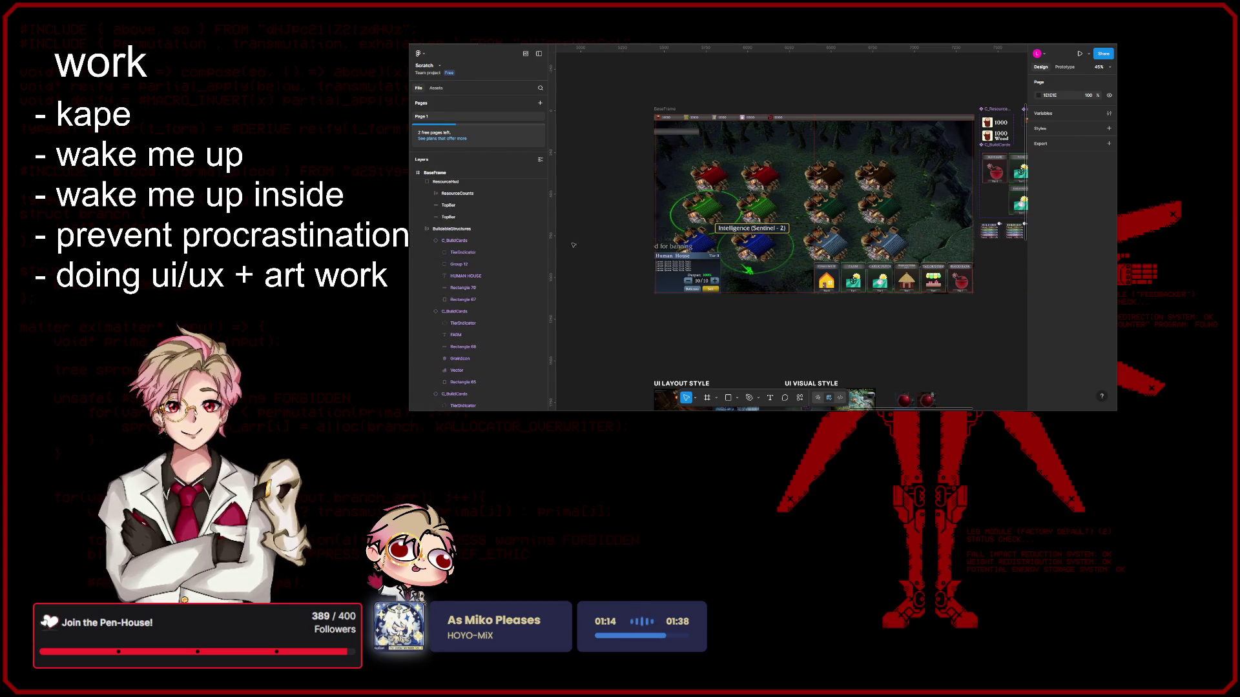
{"action": "mouse_move", "coordinate": [581, 238]}
{"action": "left_mouse_down"}
{"action": "mouse_move", "coordinate": [790, 303]}
{"action": "mouse_move", "coordinate": [772, 294]}
{"action": "left_mouse_up"}
{"action": "left_click", "coordinate": [572, 176]}
{"action": "key", "text": "Delete"}
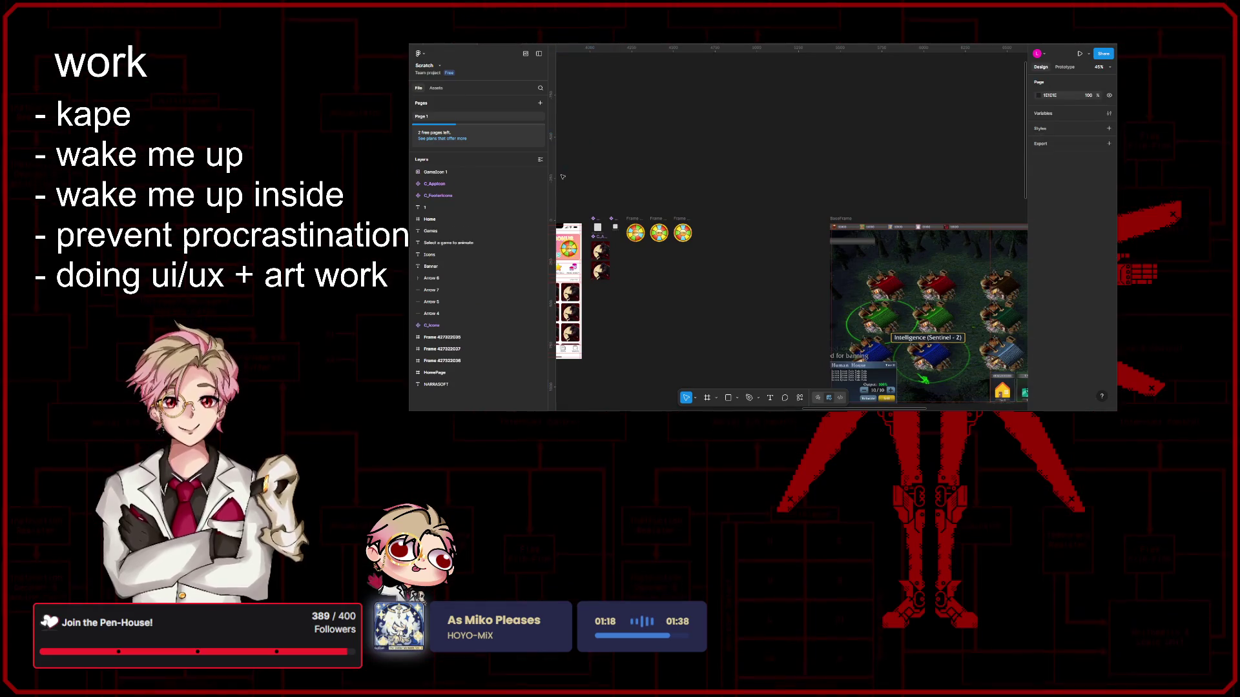
{"action": "scroll", "coordinate": [708, 157], "scroll_direction": "left", "scroll_amount": 5}
{"action": "scroll", "coordinate": [627, 293], "scroll_direction": "up", "scroll_amount": 5}
{"action": "scroll", "coordinate": [628, 293], "scroll_direction": "up", "scroll_amount": 3}
{"action": "scroll", "coordinate": [879, 330], "scroll_direction": "up", "scroll_amount": 3}
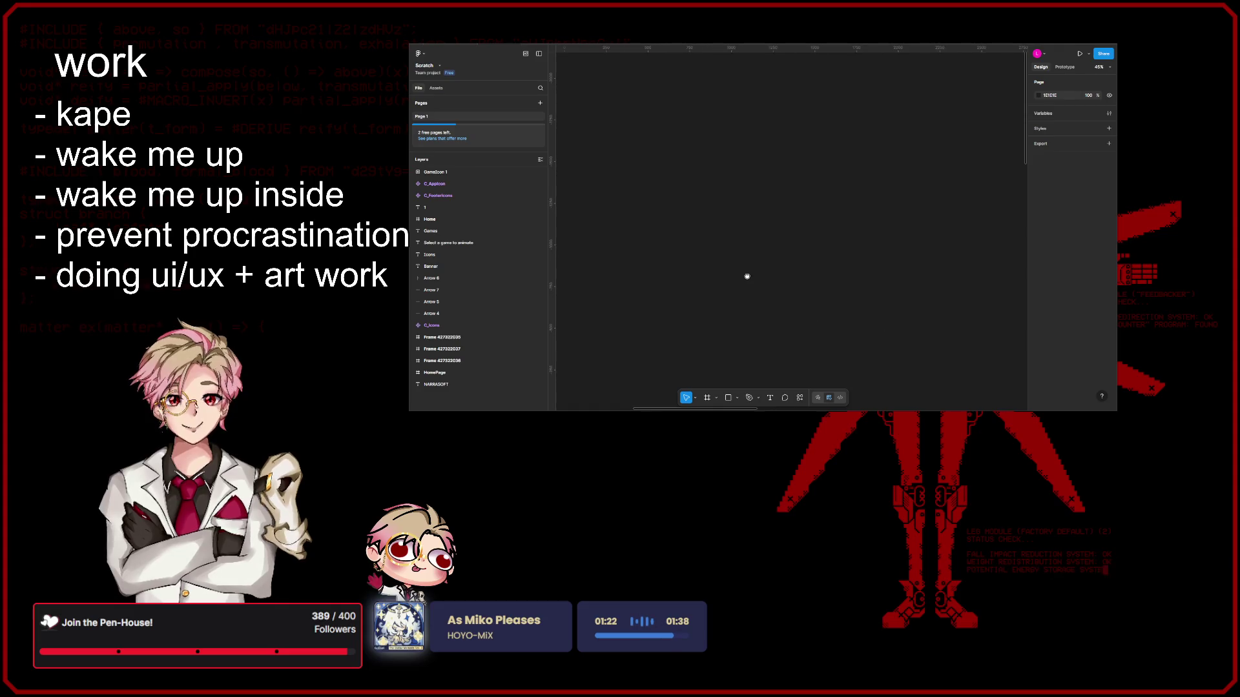
{"action": "scroll", "coordinate": [473, 310], "scroll_direction": "down", "scroll_amount": 5}
{"action": "scroll", "coordinate": [488, 261], "scroll_direction": "down", "scroll_amount": 3}
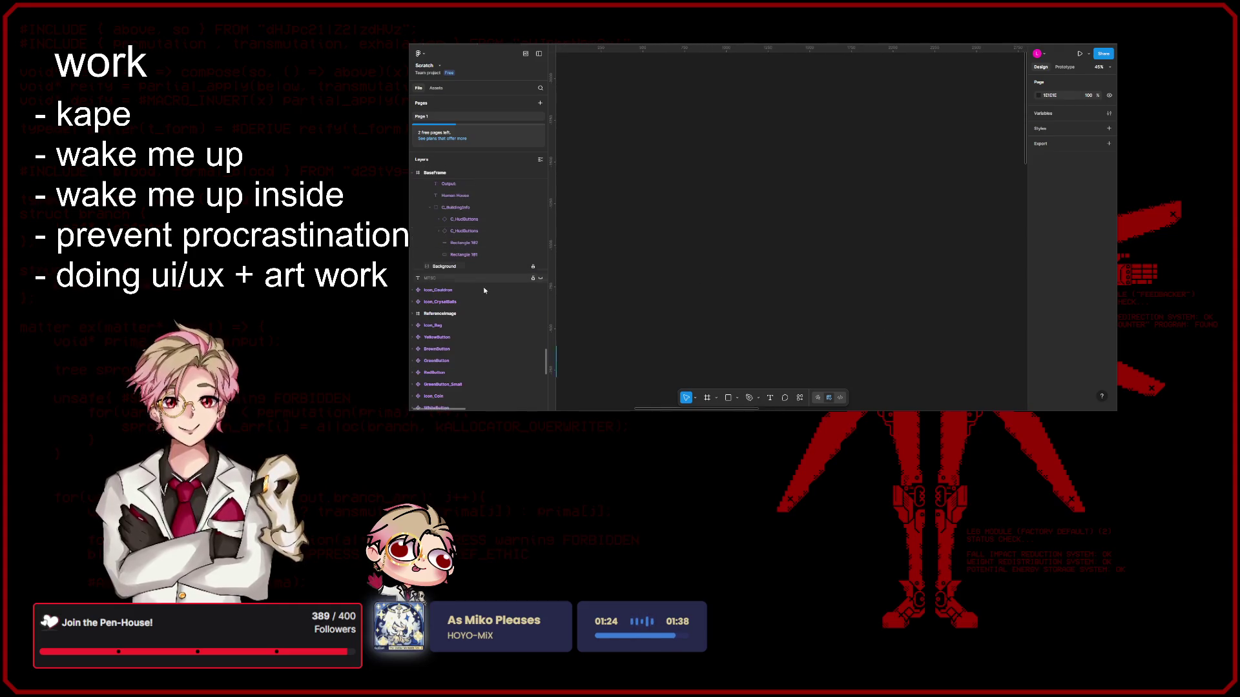
{"action": "scroll", "coordinate": [682, 319], "scroll_direction": "down", "scroll_amount": 2}
{"action": "scroll", "coordinate": [683, 317], "scroll_direction": "up", "scroll_amount": 2}
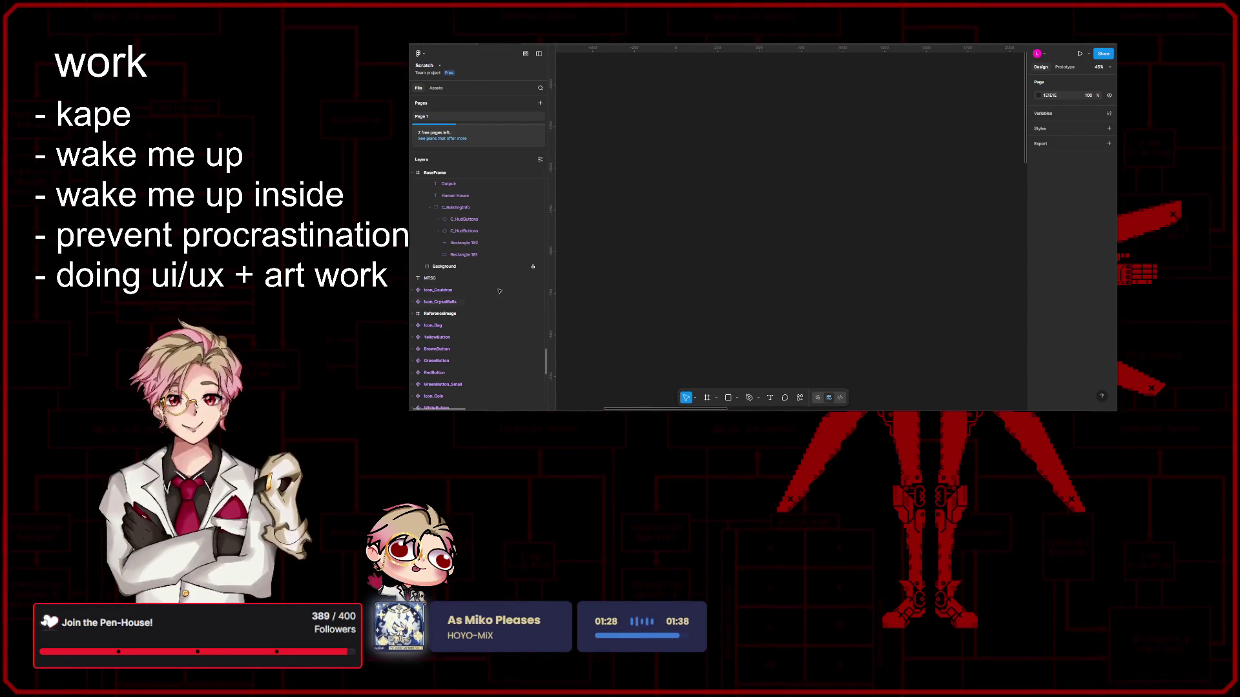
Step: Delete the MTSC text layer from the Layers panel
{"action": "left_click", "coordinate": [469, 277]}
{"action": "scroll", "coordinate": [609, 335], "scroll_direction": "down", "scroll_amount": 2}
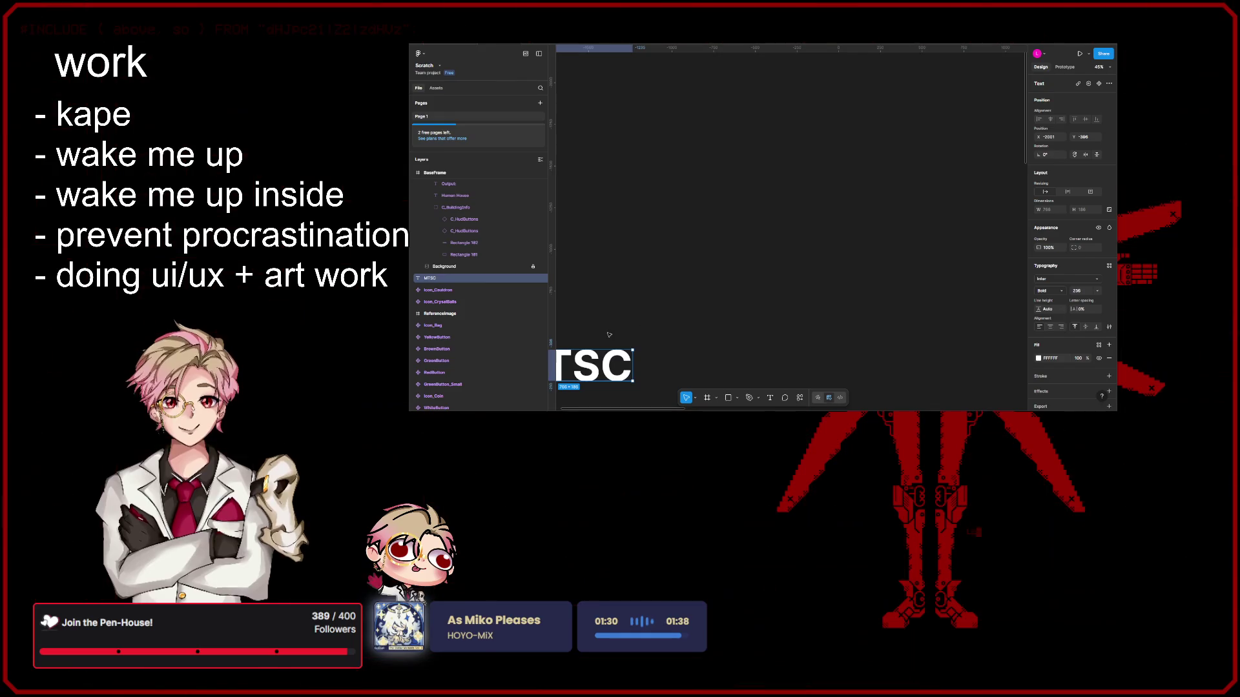
{"action": "key", "text": "Delete"}
{"action": "scroll", "coordinate": [726, 299], "scroll_direction": "down", "scroll_amount": 3}
{"action": "scroll", "coordinate": [717, 281], "scroll_direction": "down", "scroll_amount": 3}
{"action": "scroll", "coordinate": [698, 242], "scroll_direction": "down", "scroll_amount": 3}
{"action": "scroll", "coordinate": [676, 203], "scroll_direction": "down", "scroll_amount": 3}
{"action": "scroll", "coordinate": [676, 203], "scroll_direction": "down", "scroll_amount": 3}
{"action": "scroll", "coordinate": [717, 218], "scroll_direction": "down", "scroll_amount": 3}
{"action": "scroll", "coordinate": [761, 237], "scroll_direction": "down", "scroll_amount": 3}
{"action": "scroll", "coordinate": [804, 255], "scroll_direction": "down", "scroll_amount": 3}
{"action": "scroll", "coordinate": [843, 268], "scroll_direction": "up", "scroll_amount": 2}
{"action": "scroll", "coordinate": [848, 269], "scroll_direction": "up", "scroll_amount": 2}
{"action": "scroll", "coordinate": [858, 267], "scroll_direction": "up", "scroll_amount": 2}
{"action": "scroll", "coordinate": [867, 266], "scroll_direction": "up", "scroll_amount": 2}
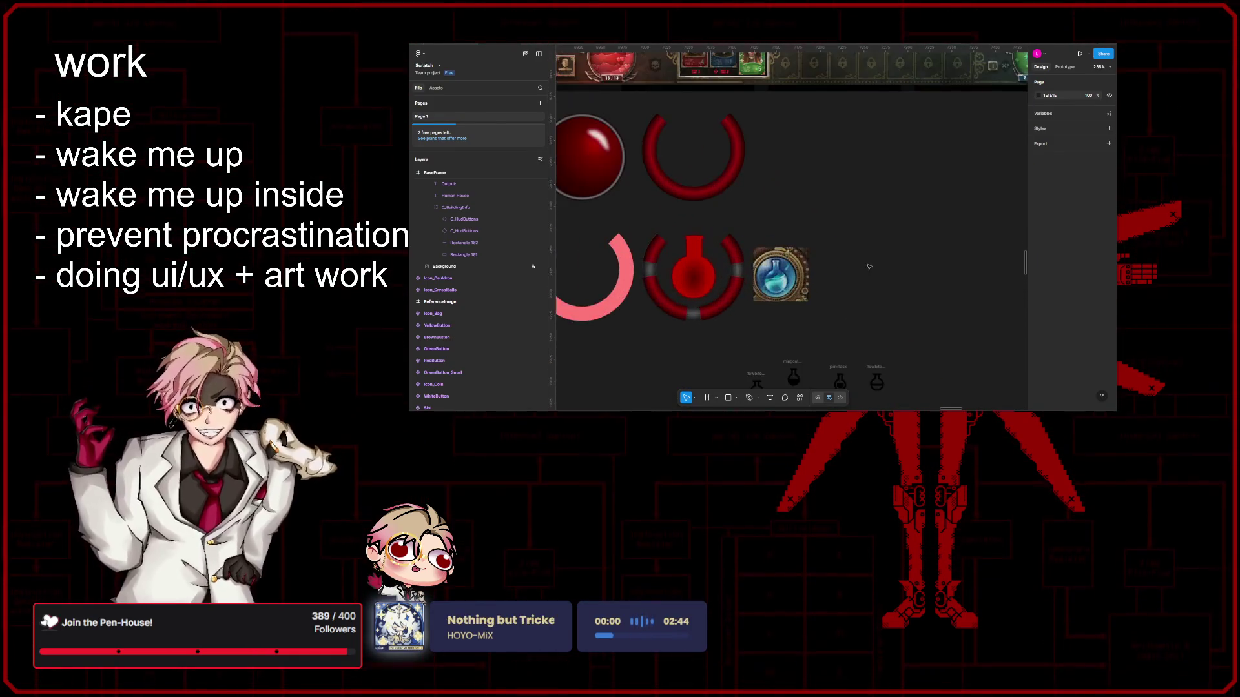
{"action": "scroll", "coordinate": [872, 263], "scroll_direction": "left", "scroll_amount": 4}
{"action": "scroll", "coordinate": [921, 230], "scroll_direction": "left", "scroll_amount": 1}
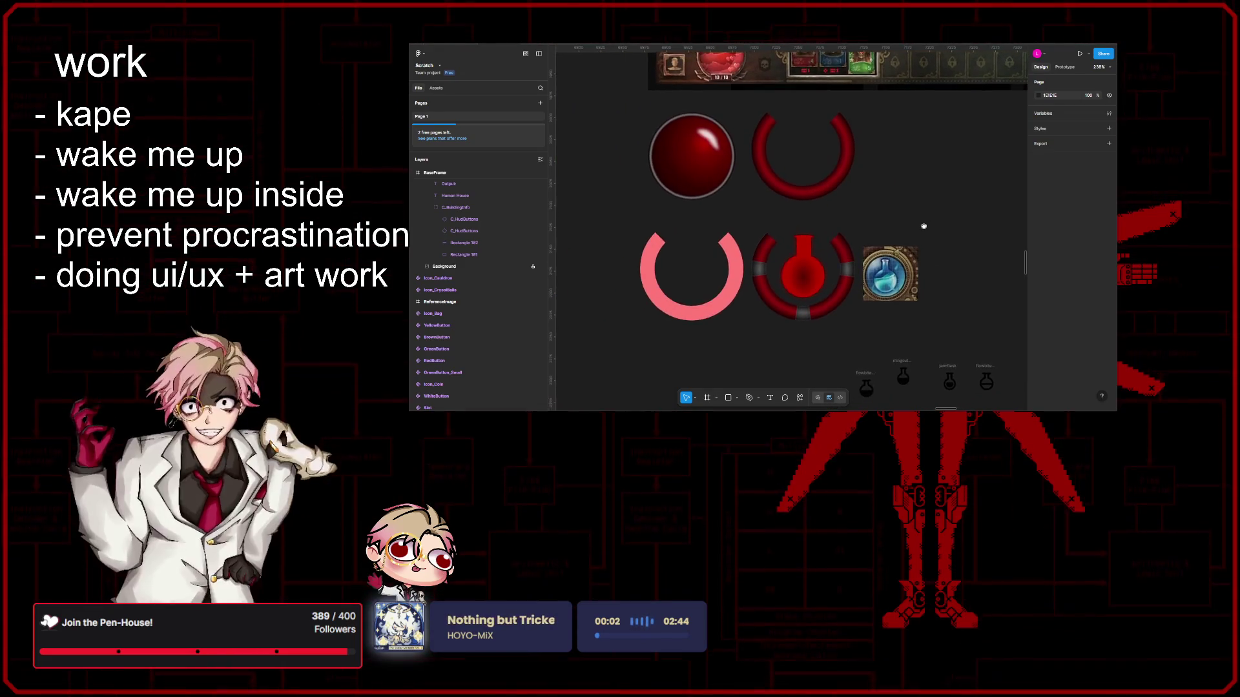
{"action": "scroll", "coordinate": [922, 226], "scroll_direction": "down", "scroll_amount": 1}
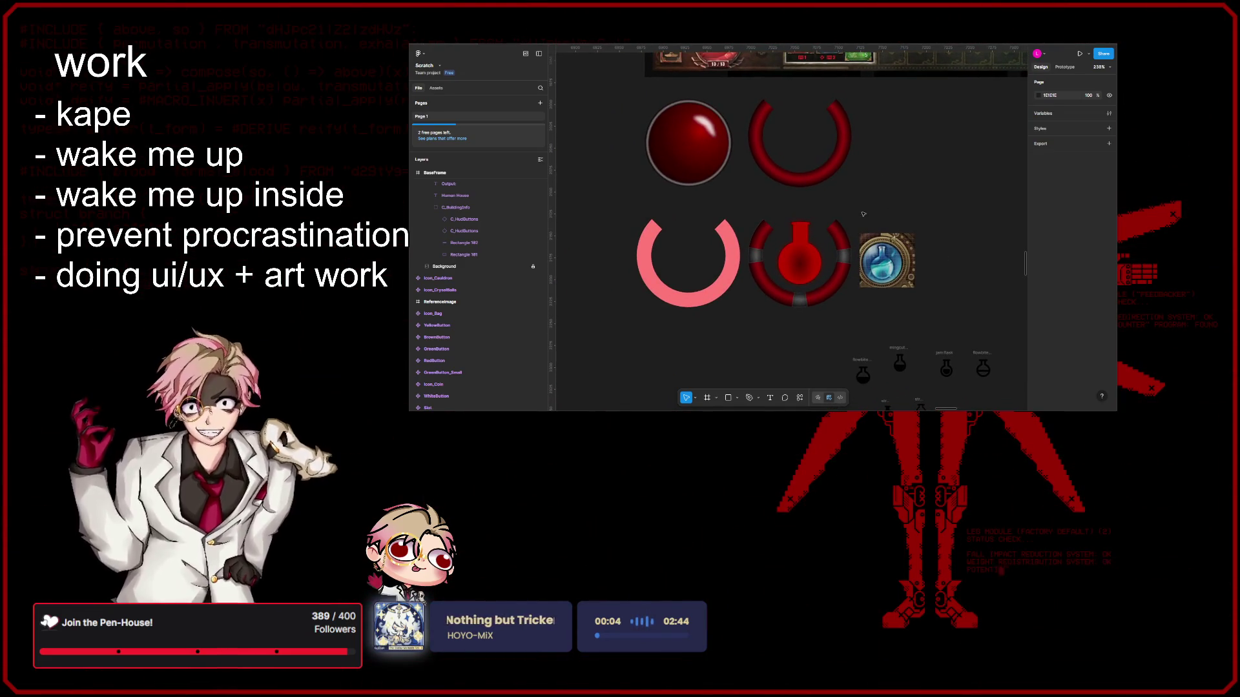
{"action": "scroll", "coordinate": [853, 252], "scroll_direction": "up", "scroll_amount": 3}
{"action": "scroll", "coordinate": [909, 327], "scroll_direction": "up", "scroll_amount": 1}
{"action": "scroll", "coordinate": [824, 290], "scroll_direction": "right", "scroll_amount": 3}
Step: Move the flask gradient's first stop to 64% and widen the radial spread toward the circle's edge
{"action": "left_click", "coordinate": [745, 252]}
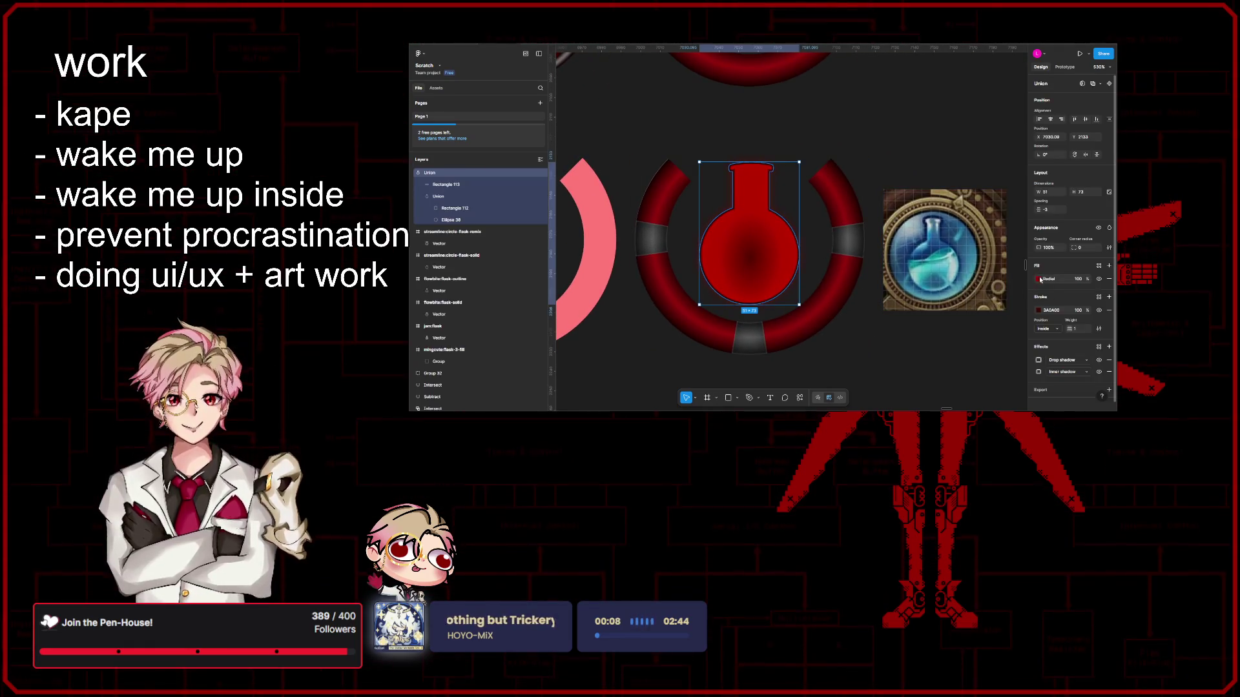
{"action": "left_click", "coordinate": [1039, 279]}
{"action": "left_click_drag", "start_coordinate": [946, 326], "coordinate": [995, 325]}
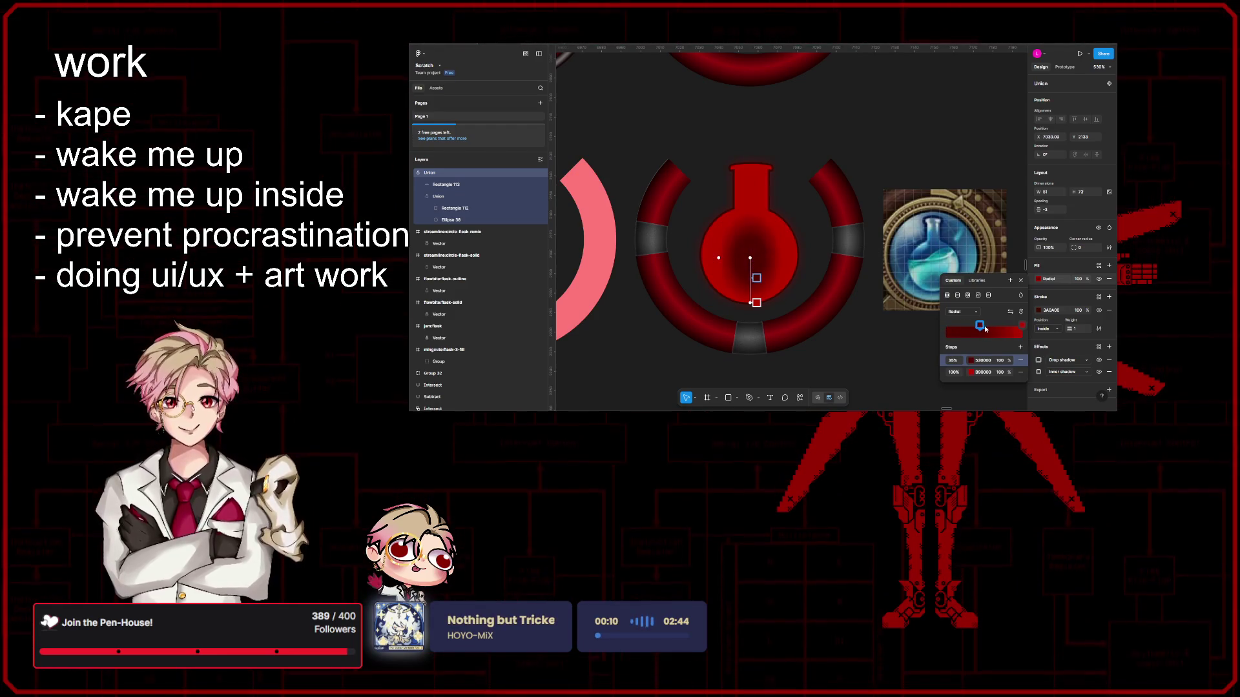
{"action": "scroll", "coordinate": [740, 266], "scroll_direction": "up", "scroll_amount": 3}
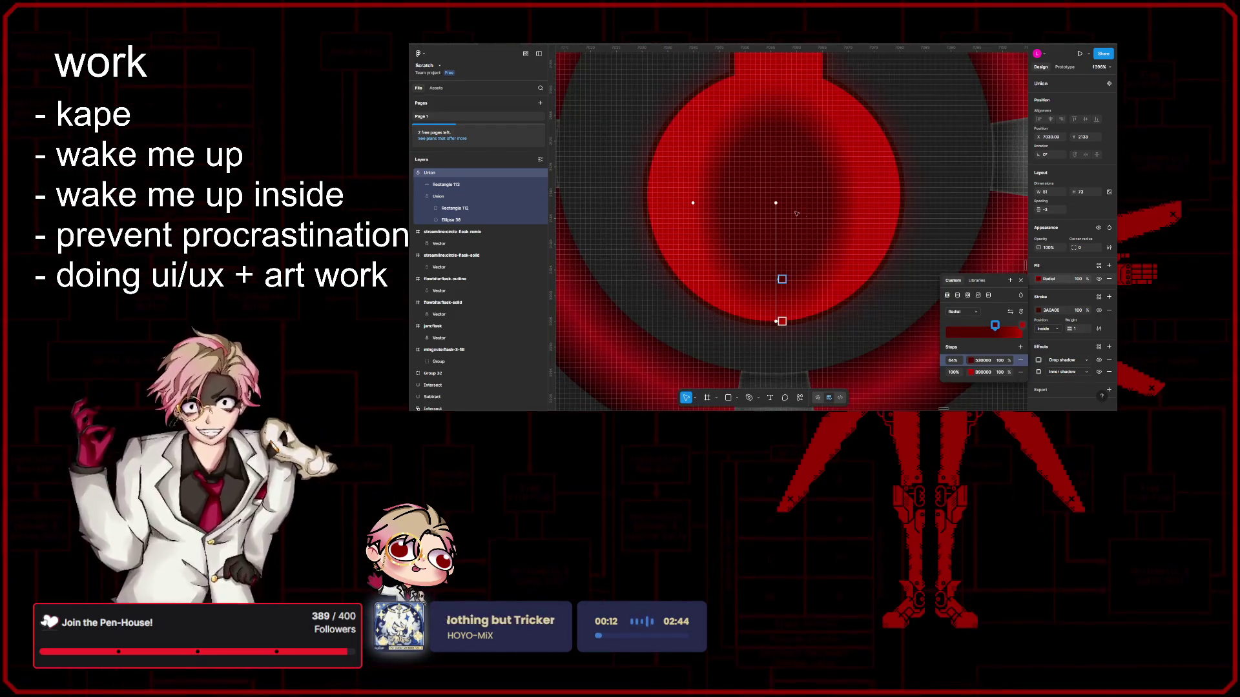
{"action": "scroll", "coordinate": [741, 265], "scroll_direction": "up", "scroll_amount": 3}
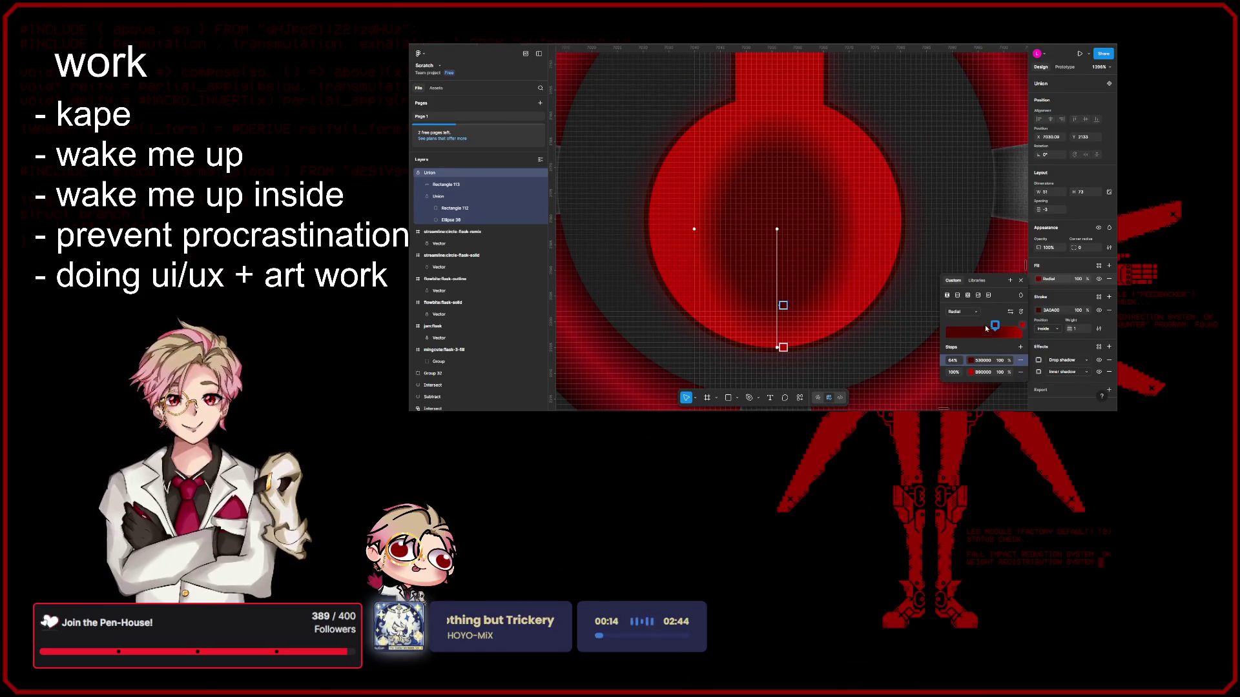
{"action": "left_click_drag", "start_coordinate": [692, 229], "coordinate": [654, 225]}
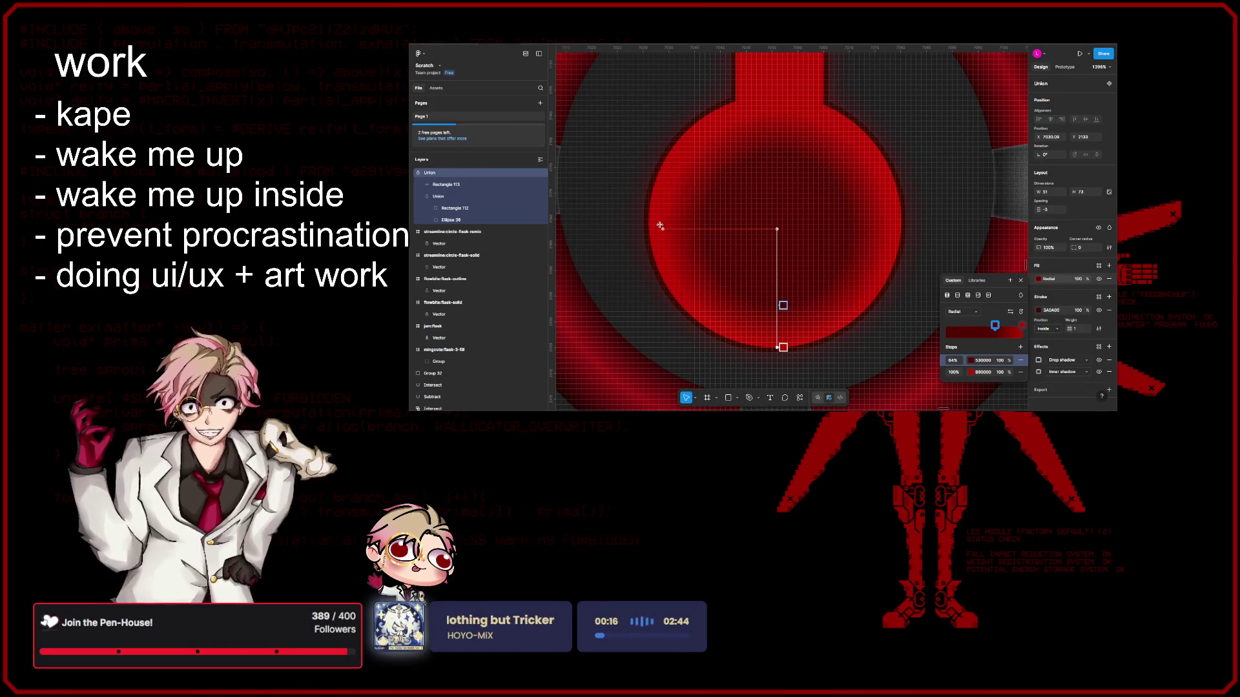
{"action": "left_click_drag", "start_coordinate": [782, 229], "coordinate": [774, 226]}
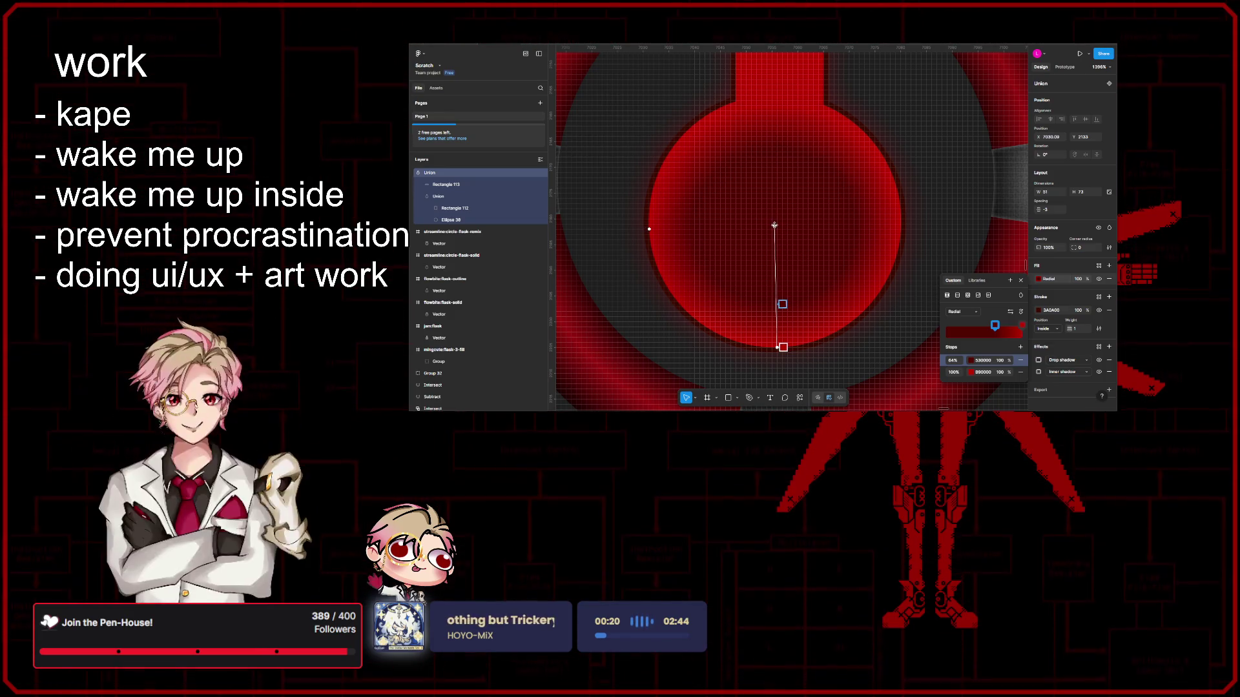
{"action": "mouse_move", "coordinate": [644, 228]}
{"action": "left_mouse_down"}
{"action": "mouse_move", "coordinate": [632, 229]}
{"action": "mouse_move", "coordinate": [646, 227]}
{"action": "left_mouse_up"}
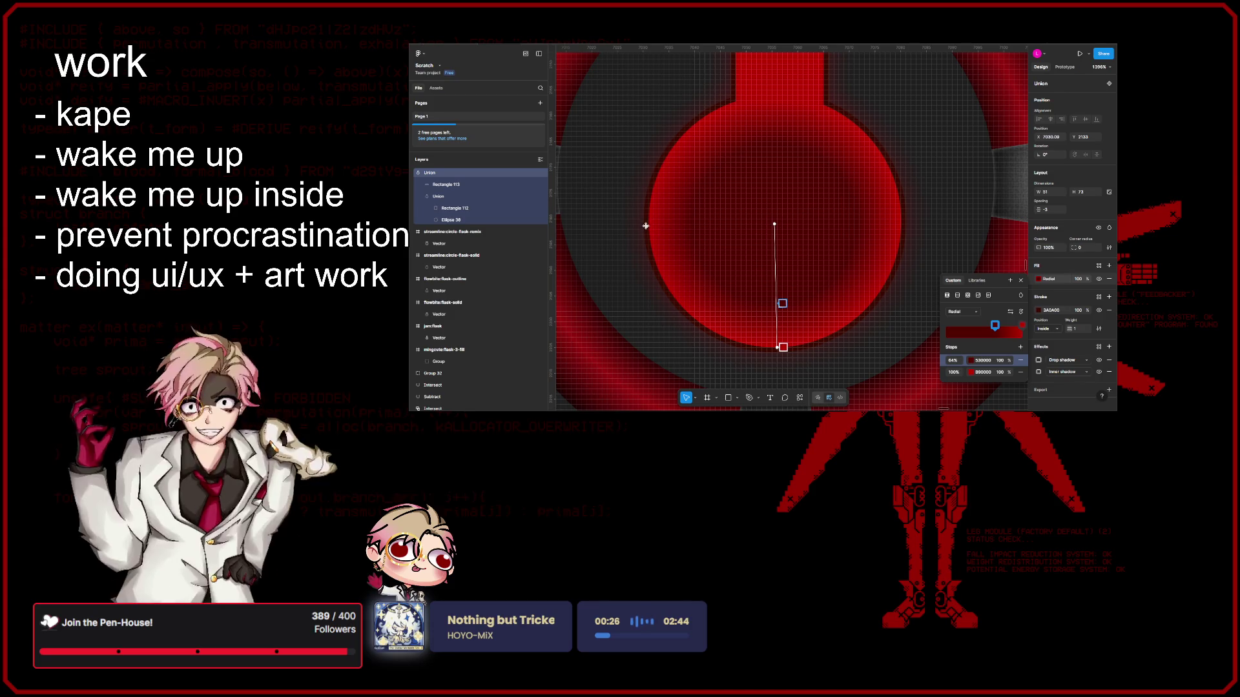
{"action": "left_click_drag", "start_coordinate": [645, 227], "coordinate": [640, 223]}
{"action": "scroll", "coordinate": [640, 223], "scroll_direction": "up", "scroll_amount": 3}
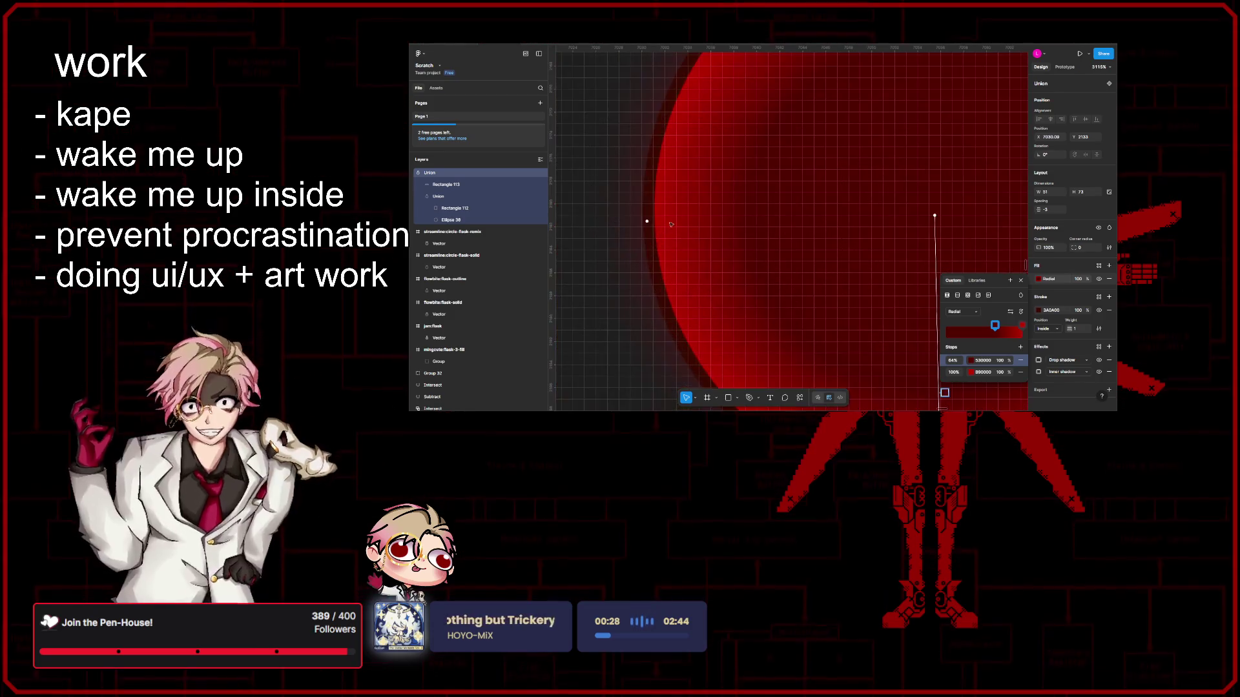
Step: Align the gradient width with the circle's edge and push the inner stop out to about 78%
{"action": "left_click_drag", "start_coordinate": [649, 224], "coordinate": [644, 220]}
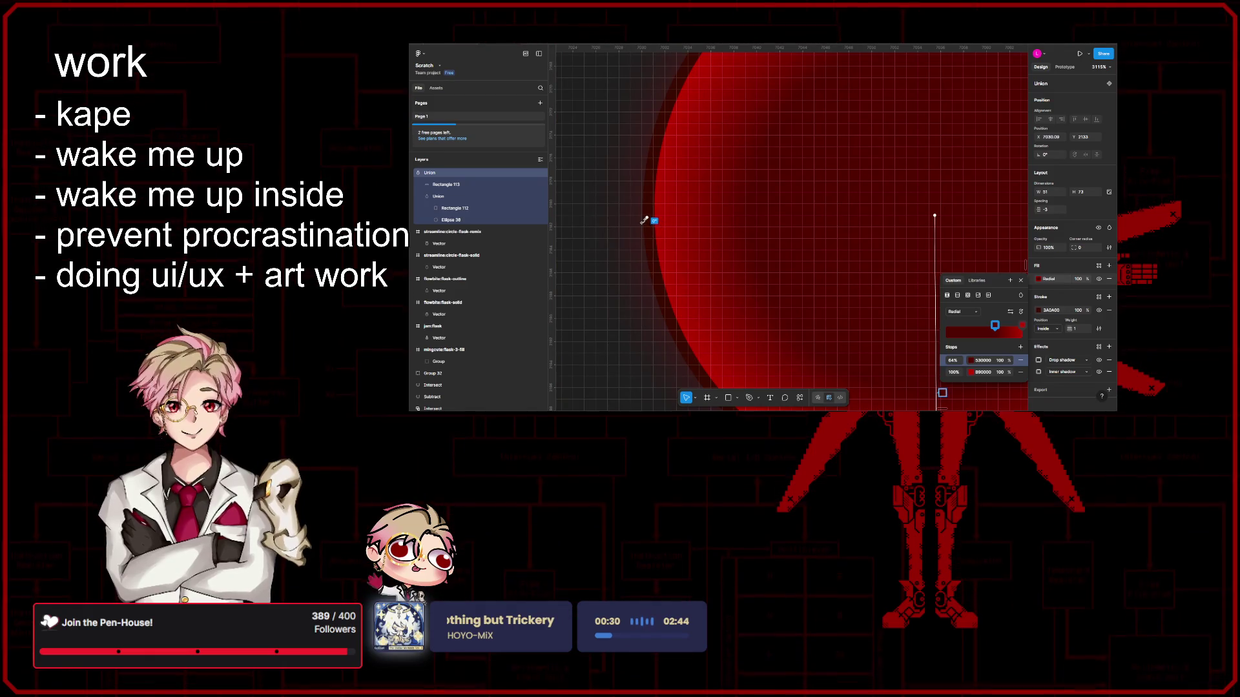
{"action": "scroll", "coordinate": [648, 221], "scroll_direction": "down", "scroll_amount": 3}
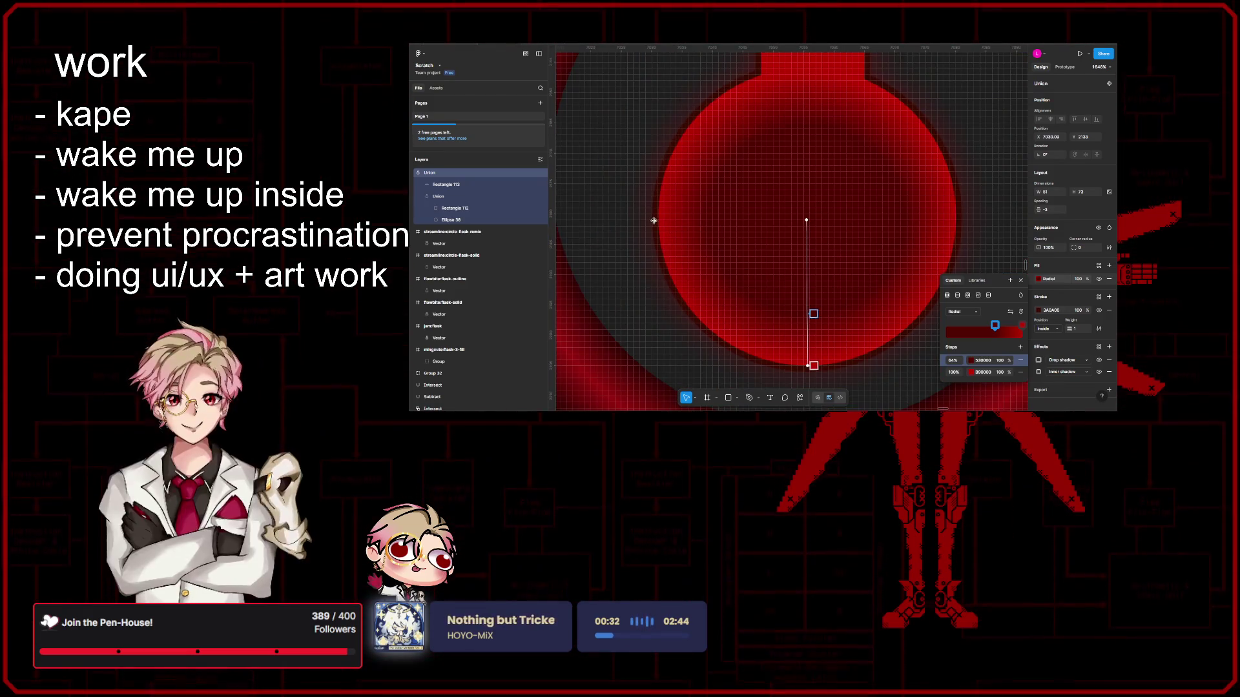
{"action": "left_click_drag", "start_coordinate": [642, 221], "coordinate": [657, 221]}
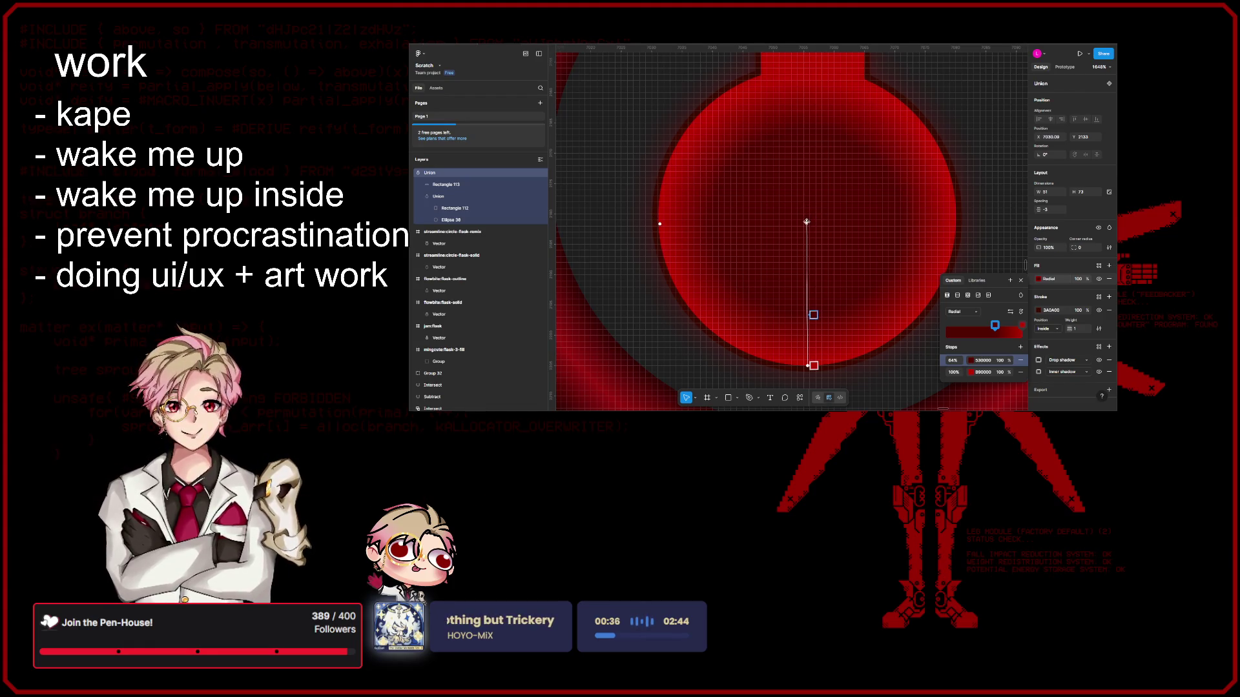
{"action": "left_click_drag", "start_coordinate": [807, 217], "coordinate": [806, 208]}
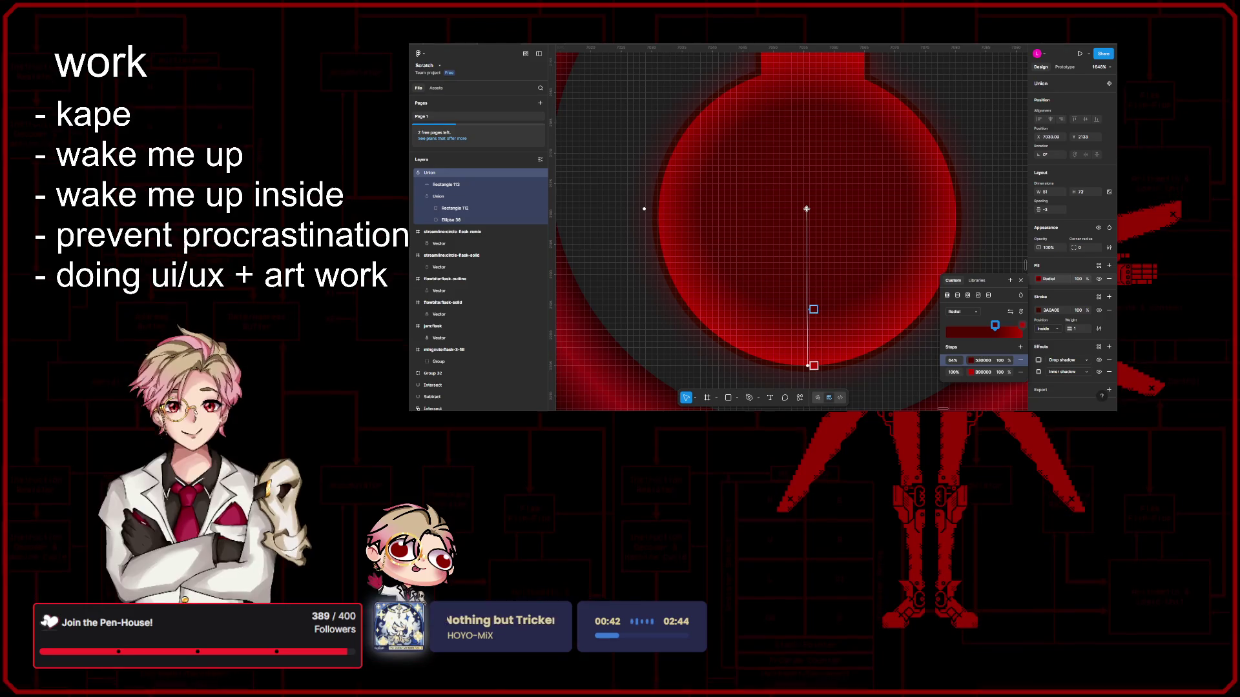
{"action": "scroll", "coordinate": [844, 290], "scroll_direction": "down", "scroll_amount": 1}
{"action": "mouse_move", "coordinate": [821, 290]}
{"action": "left_mouse_down"}
{"action": "mouse_move", "coordinate": [819, 355]}
{"action": "mouse_move", "coordinate": [822, 345]}
{"action": "left_mouse_up"}
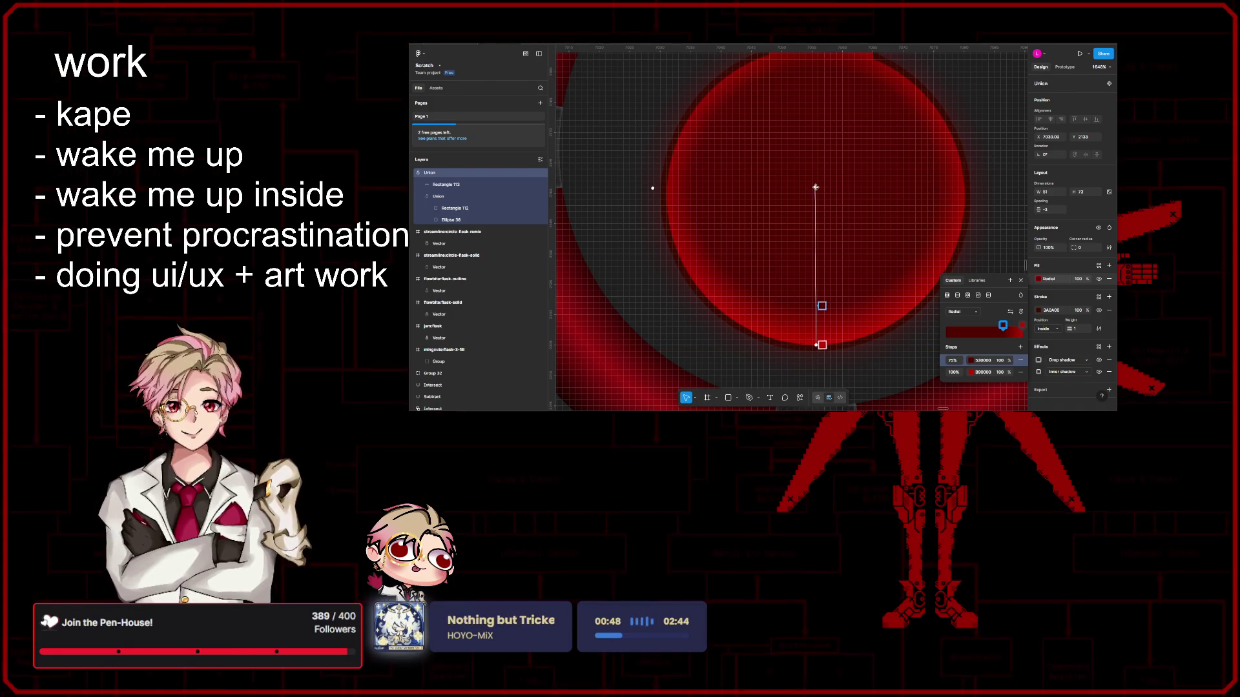
{"action": "left_click_drag", "start_coordinate": [816, 195], "coordinate": [813, 195]}
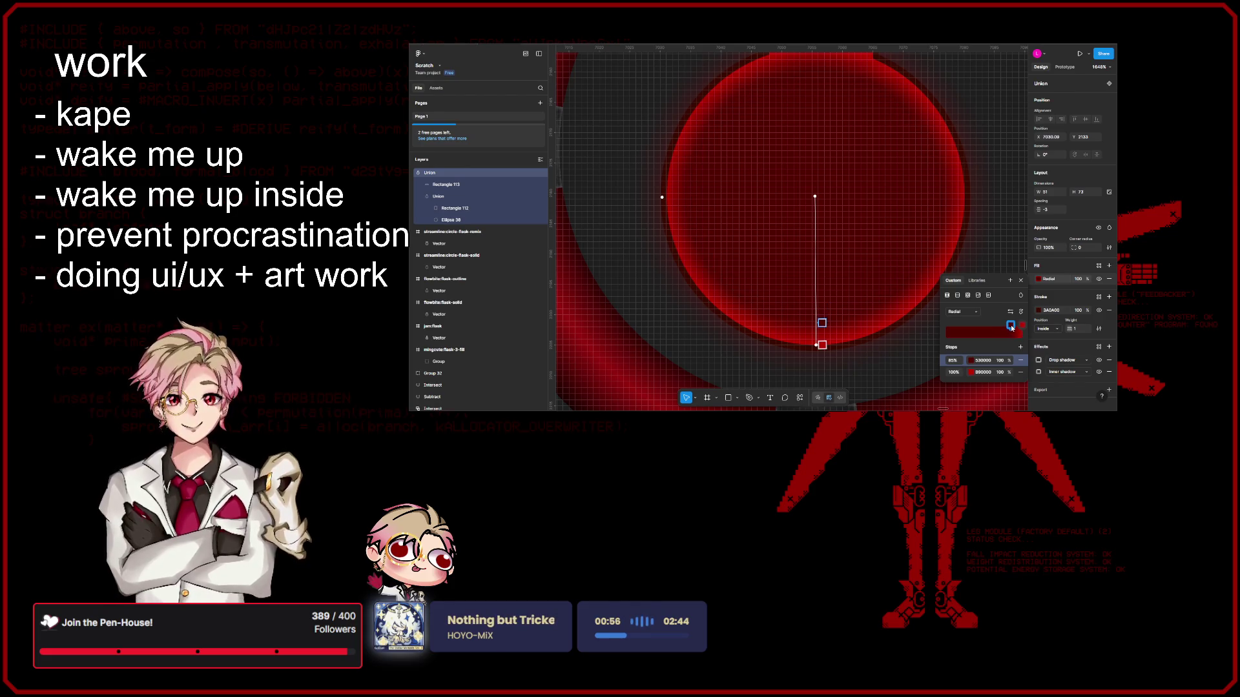
{"action": "key", "text": "shift+2"}
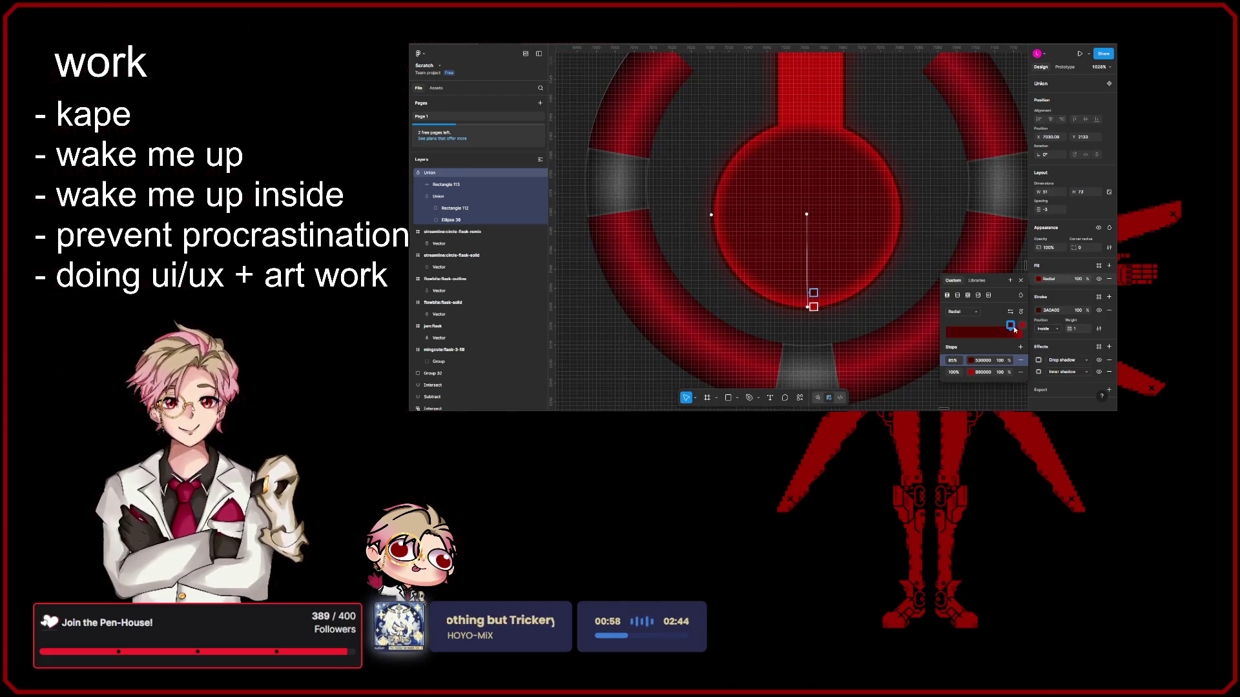
{"action": "left_click_drag", "start_coordinate": [1010, 328], "coordinate": [980, 328]}
Step: Add a gradient stop at 89% and darken its colour to deep red 451919
{"action": "left_click", "coordinate": [1013, 329]}
{"action": "left_click", "coordinate": [970, 360]}
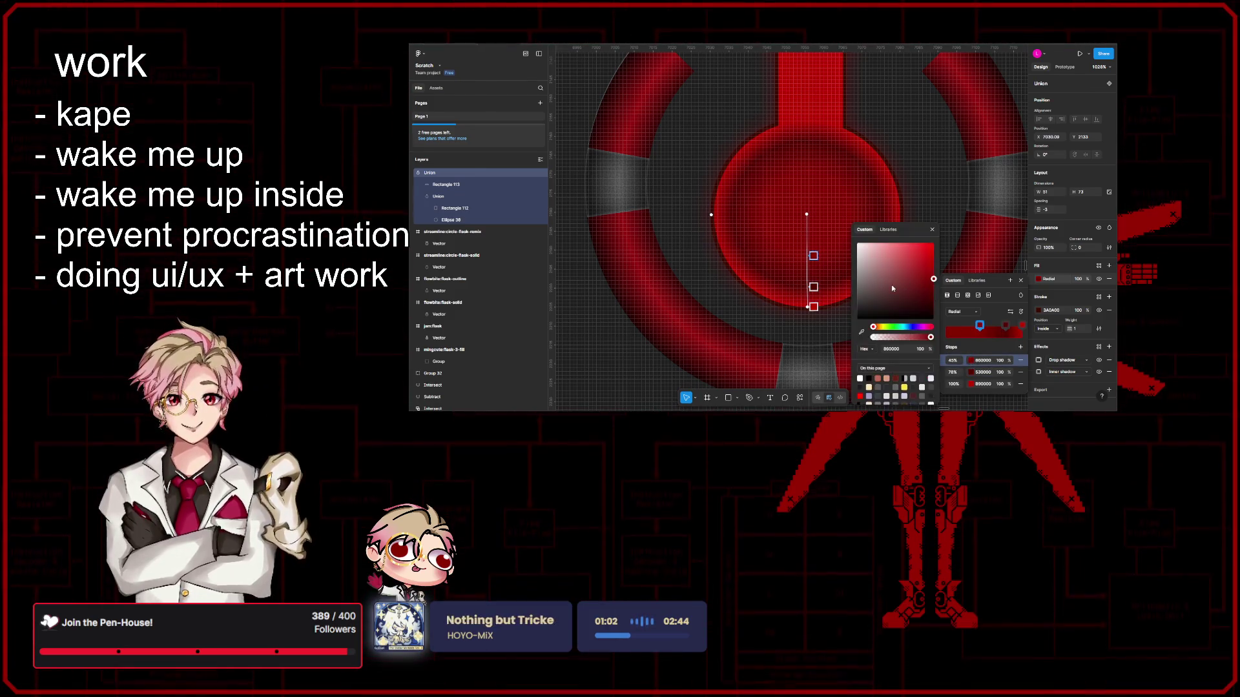
{"action": "left_click_drag", "start_coordinate": [891, 284], "coordinate": [857, 301]}
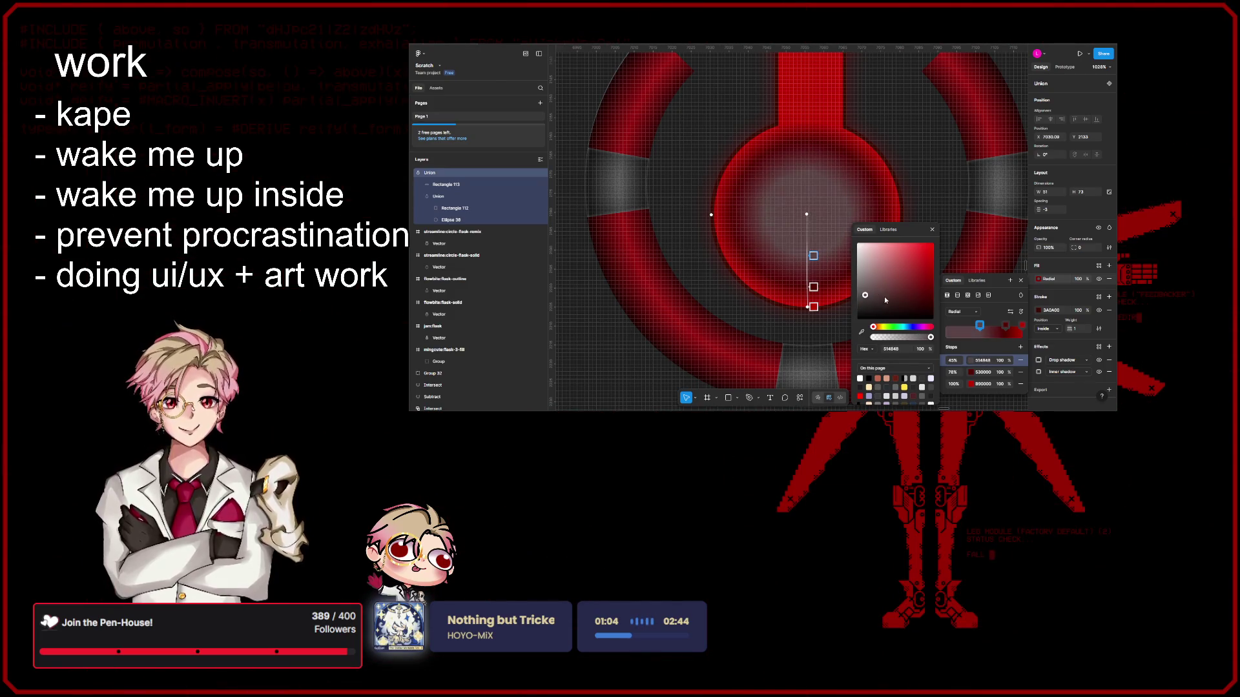
{"action": "left_click_drag", "start_coordinate": [857, 301], "coordinate": [910, 305]}
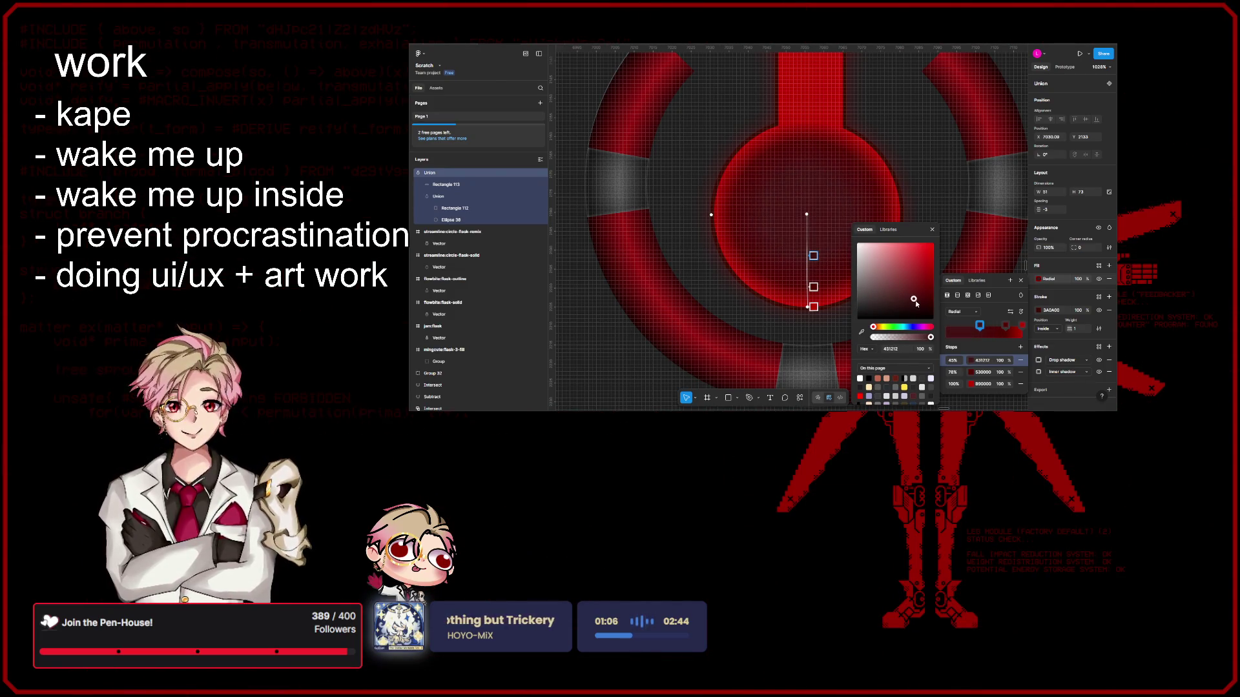
{"action": "left_click", "coordinate": [933, 230]}
{"action": "scroll", "coordinate": [809, 312], "scroll_direction": "down", "scroll_amount": 5}
{"action": "scroll", "coordinate": [809, 313], "scroll_direction": "right", "scroll_amount": 3}
{"action": "scroll", "coordinate": [809, 313], "scroll_direction": "left", "scroll_amount": 2}
Step: Check the inner Ellipse 36's solid red fill, then reselect the parent Union shape
{"action": "left_click", "coordinate": [903, 336]}
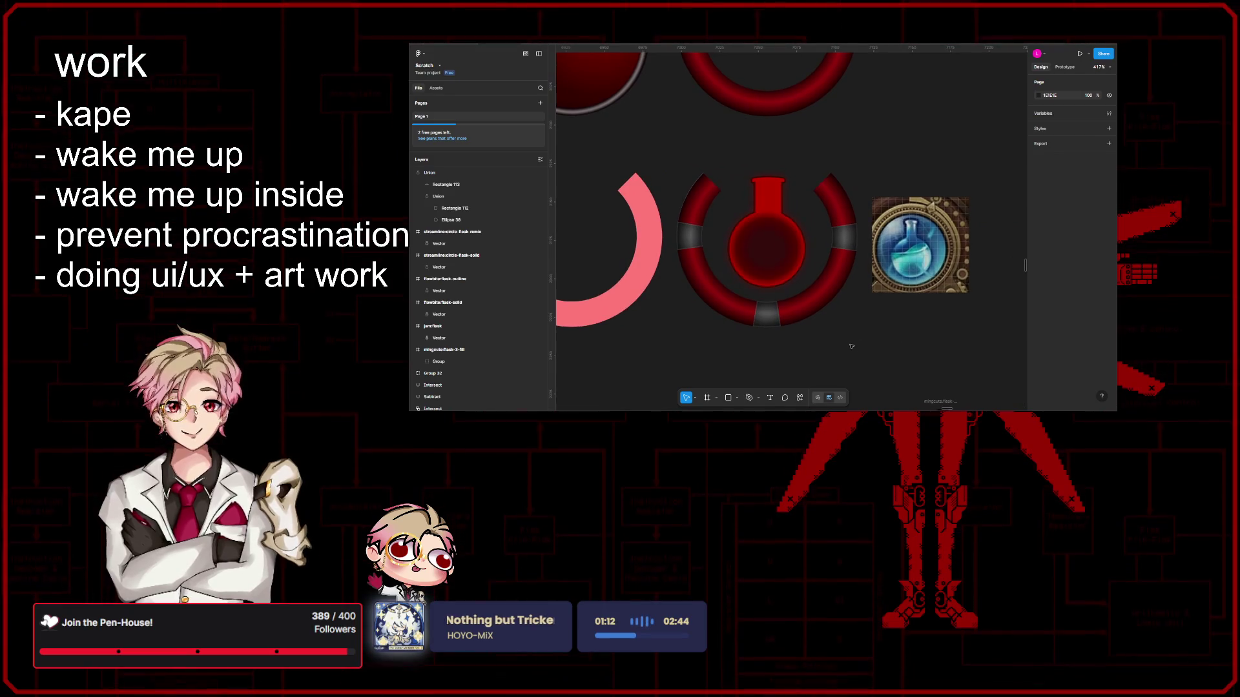
{"action": "scroll", "coordinate": [851, 346], "scroll_direction": "right", "scroll_amount": 1}
{"action": "scroll", "coordinate": [764, 195], "scroll_direction": "up", "scroll_amount": 3, "text": "ctrl"}
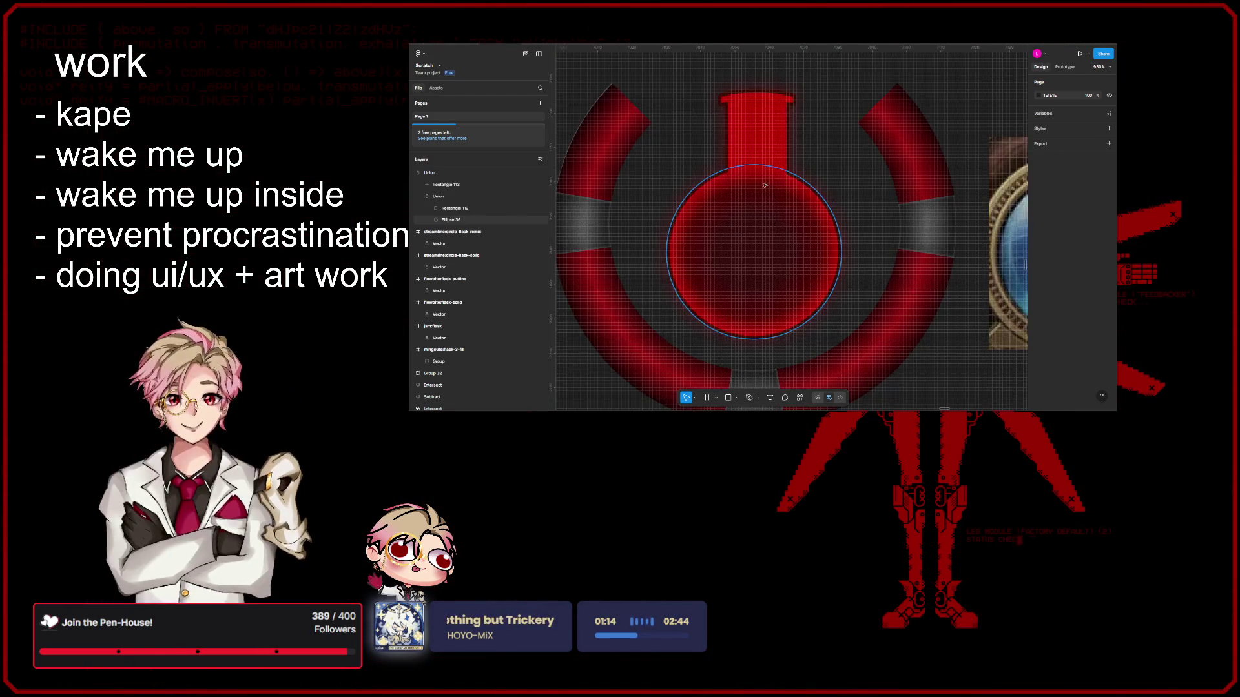
{"action": "left_click", "coordinate": [764, 194]}
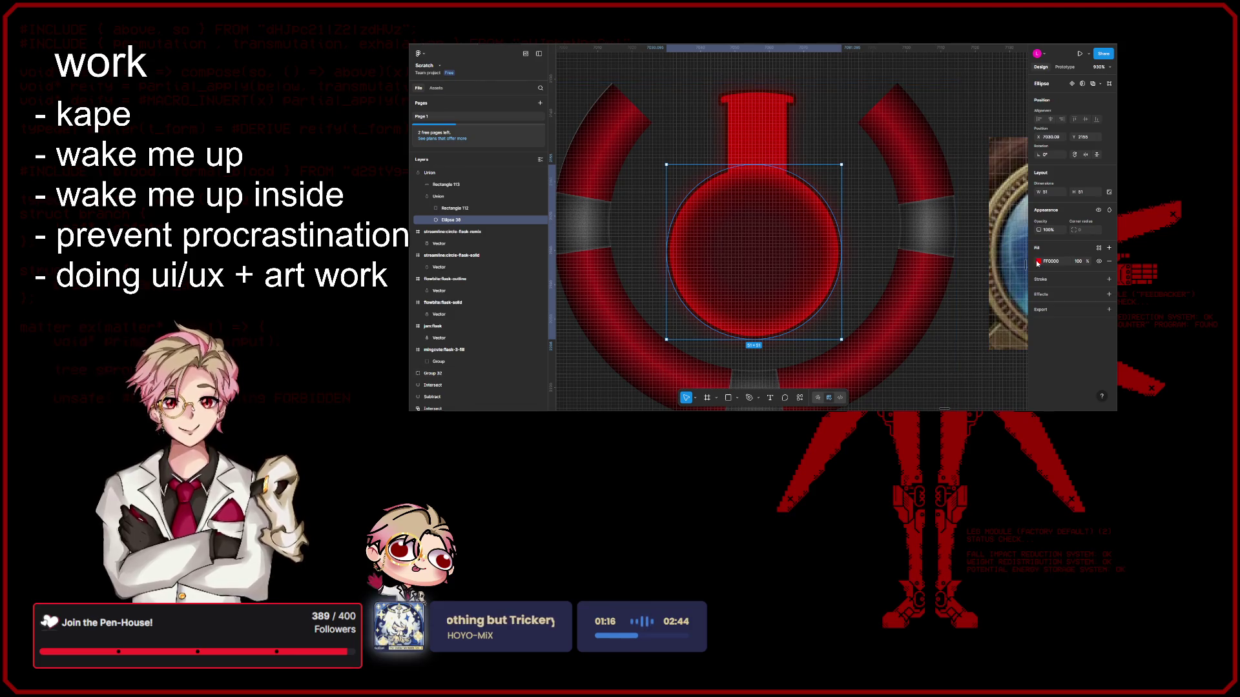
{"action": "scroll", "coordinate": [828, 267], "scroll_direction": "right", "scroll_amount": 5}
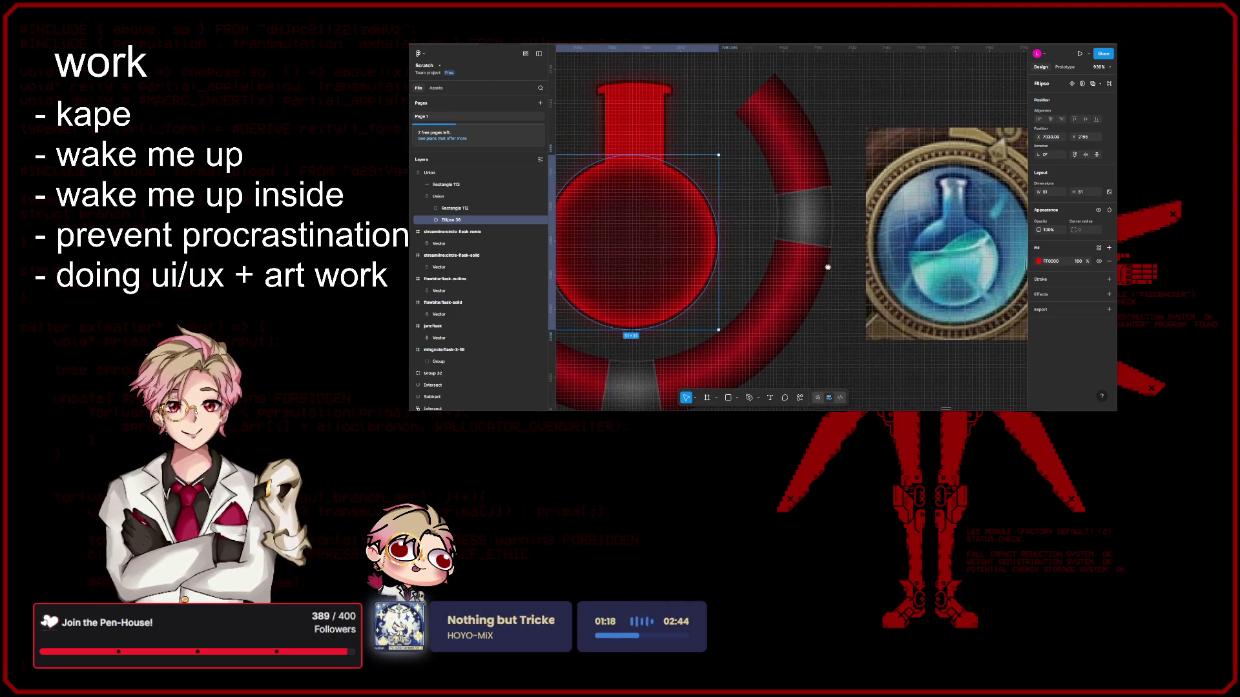
{"action": "scroll", "coordinate": [829, 267], "scroll_direction": "left", "scroll_amount": 2}
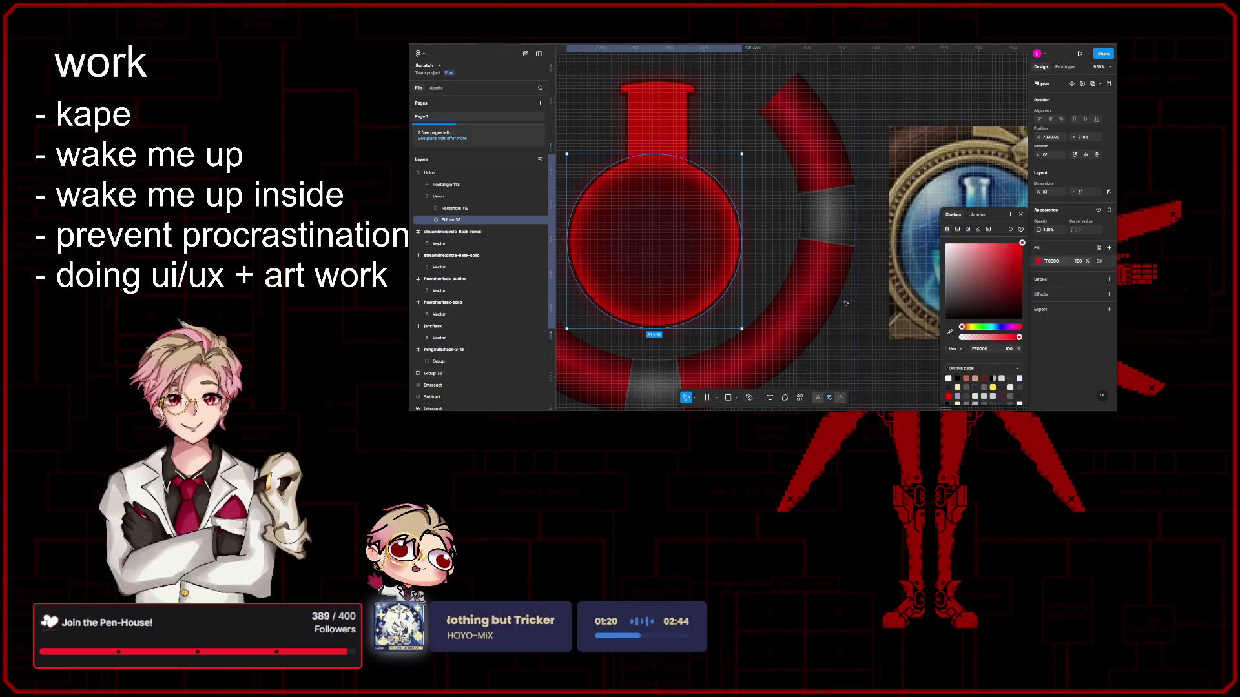
{"action": "scroll", "coordinate": [847, 302], "scroll_direction": "left", "scroll_amount": 5}
{"action": "scroll", "coordinate": [848, 302], "scroll_direction": "down", "scroll_amount": 2}
{"action": "key", "text": "Escape"}
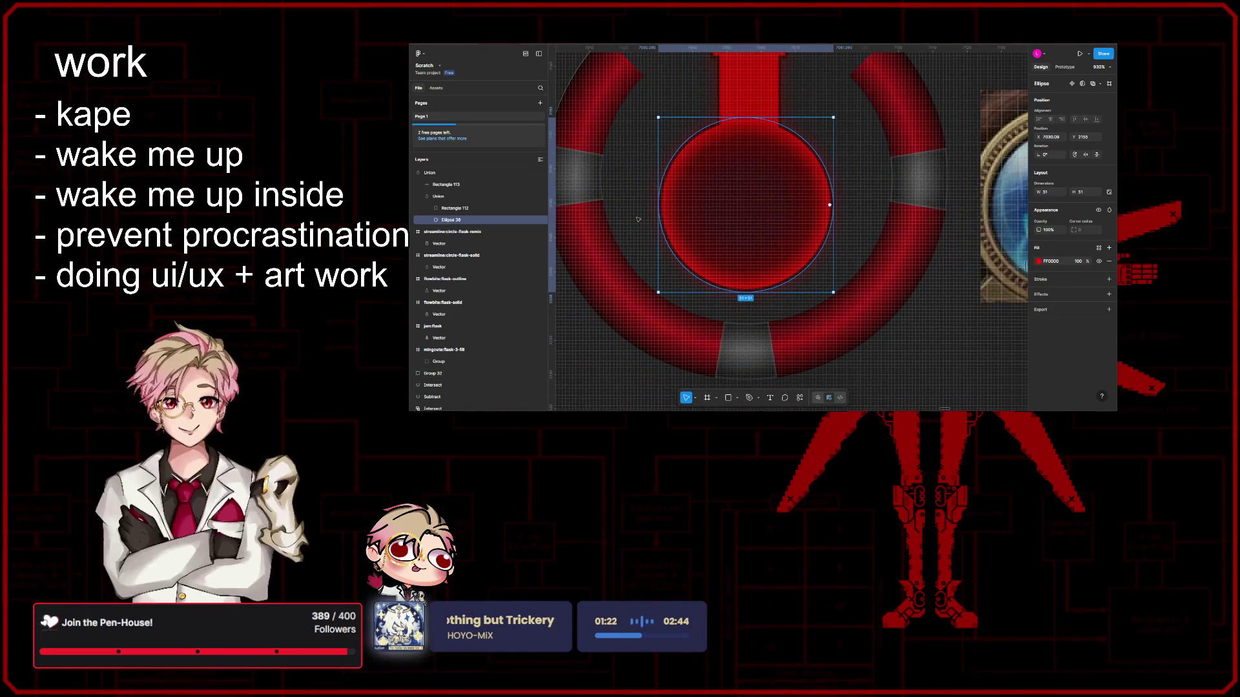
{"action": "left_click", "coordinate": [462, 174]}
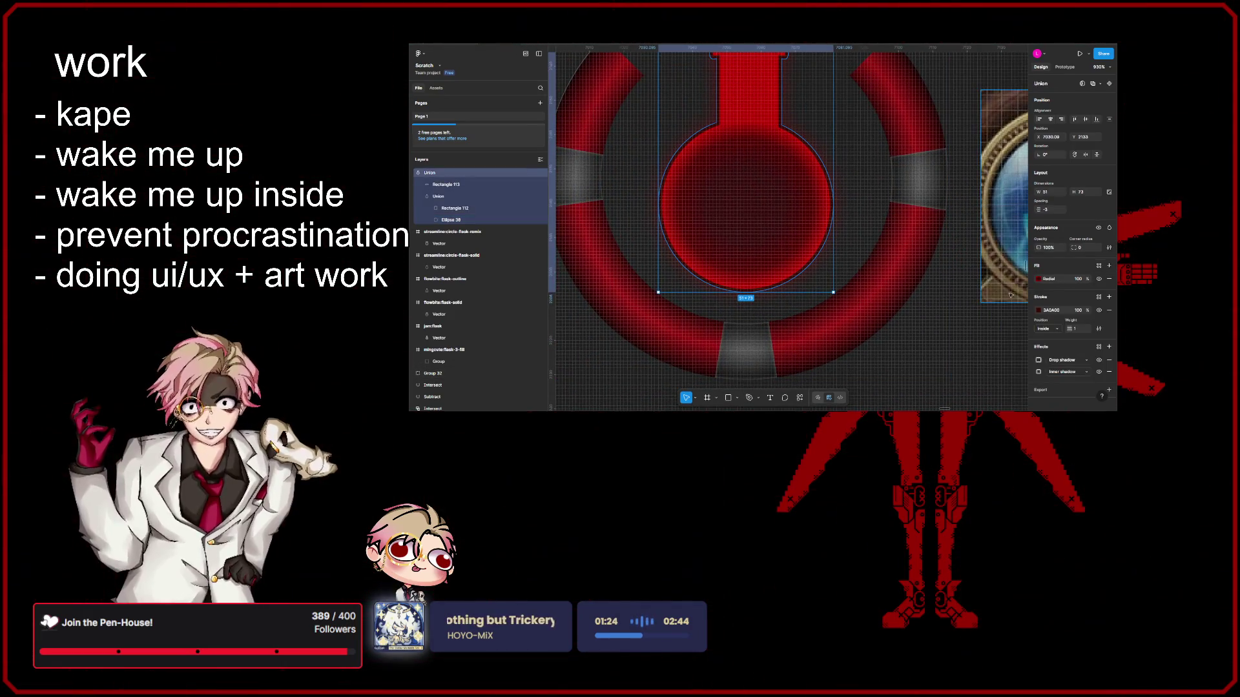
Step: Add a darker stop (hex 530000) near 89% to the Union's radial gradient
{"action": "left_click", "coordinate": [1038, 279]}
{"action": "scroll", "coordinate": [738, 210], "scroll_direction": "up", "scroll_amount": 5}
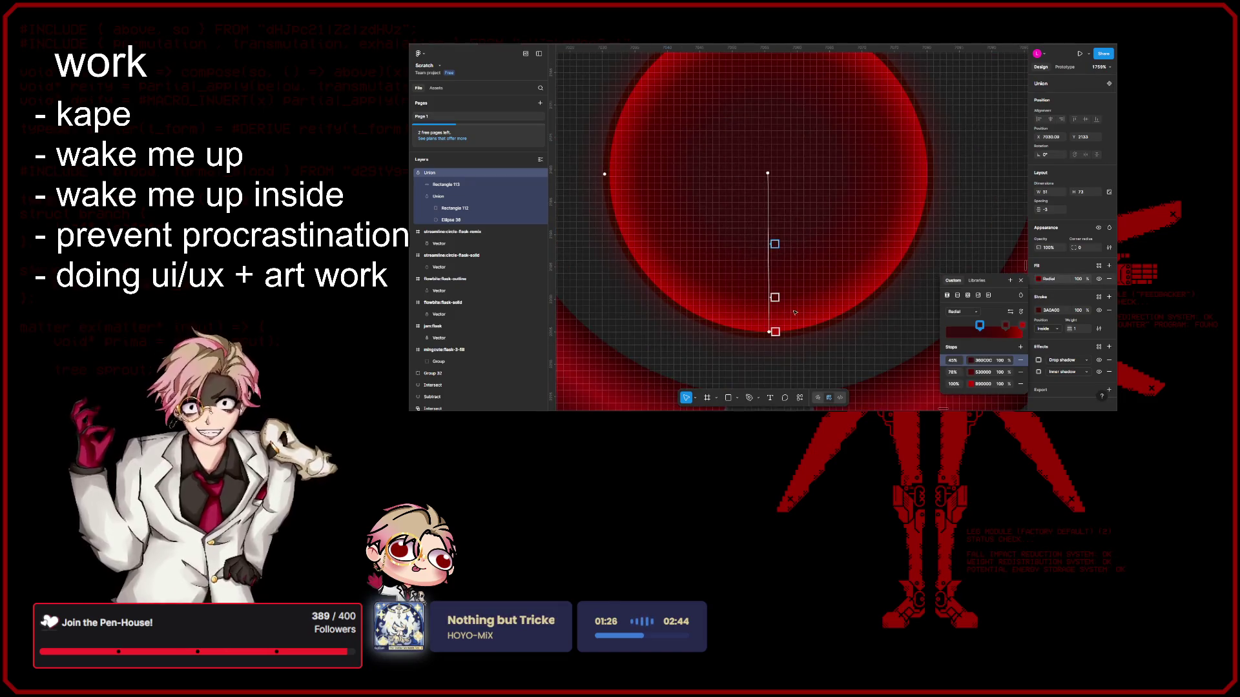
{"action": "scroll", "coordinate": [794, 312], "scroll_direction": "up", "scroll_amount": 4}
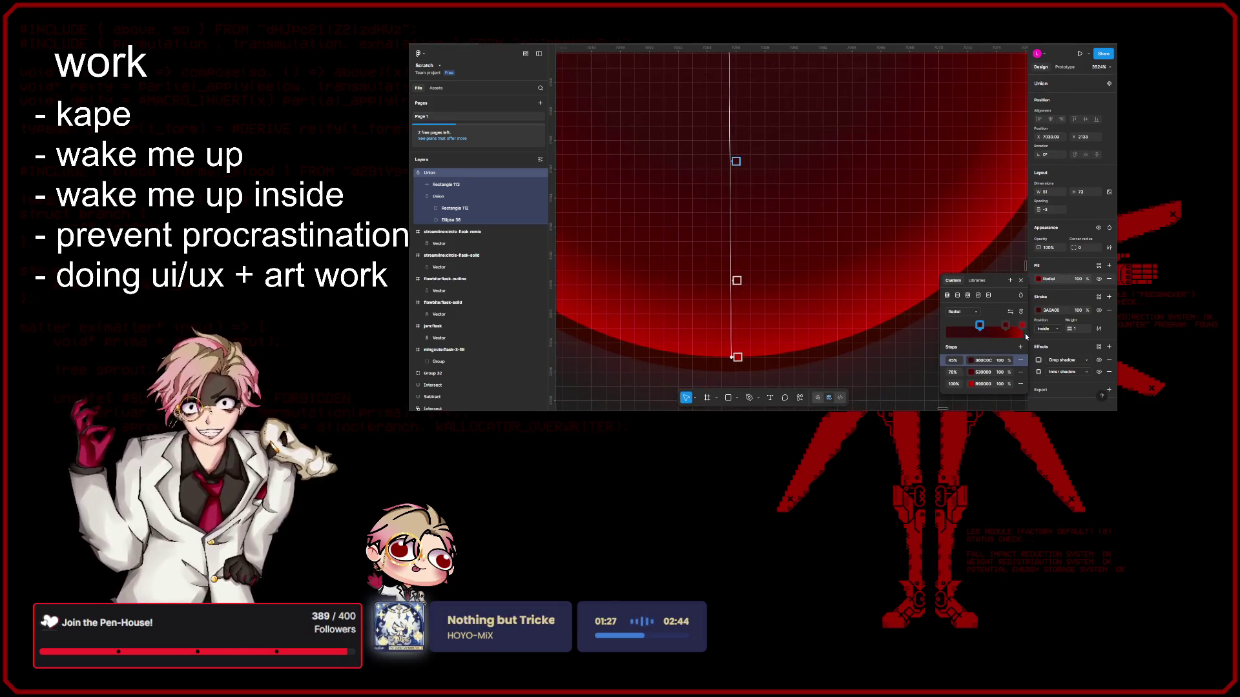
{"action": "left_click", "coordinate": [954, 373]}
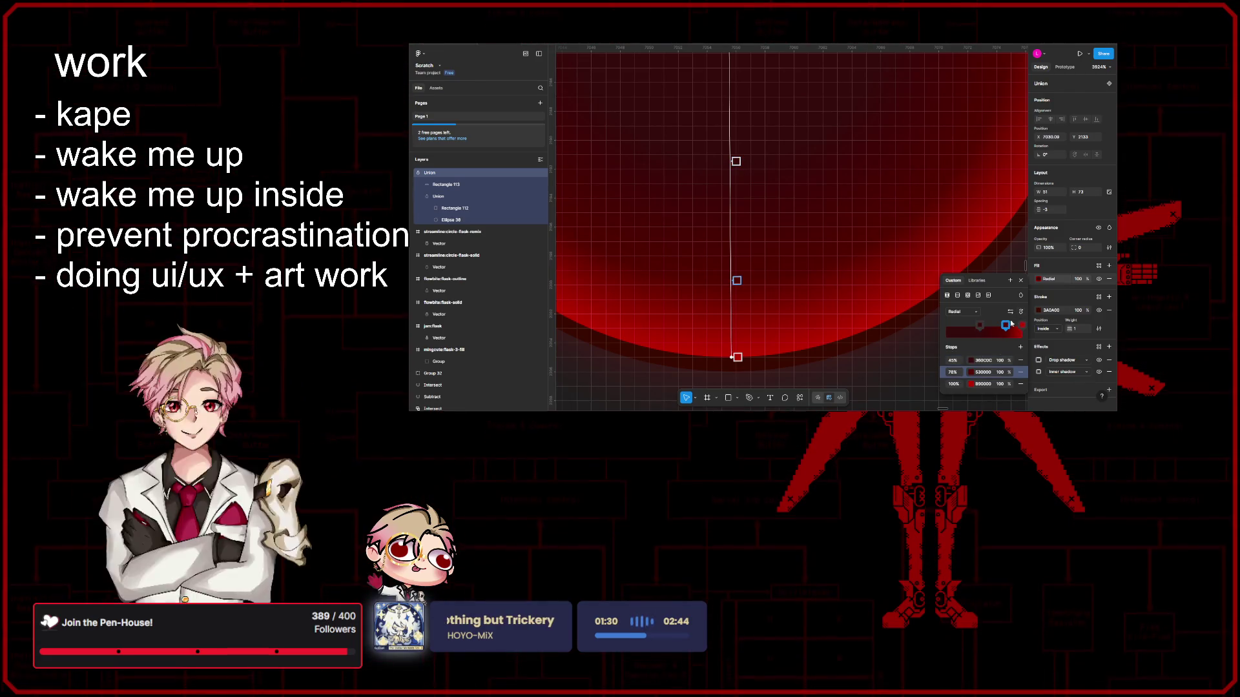
{"action": "left_click", "coordinate": [1020, 346]}
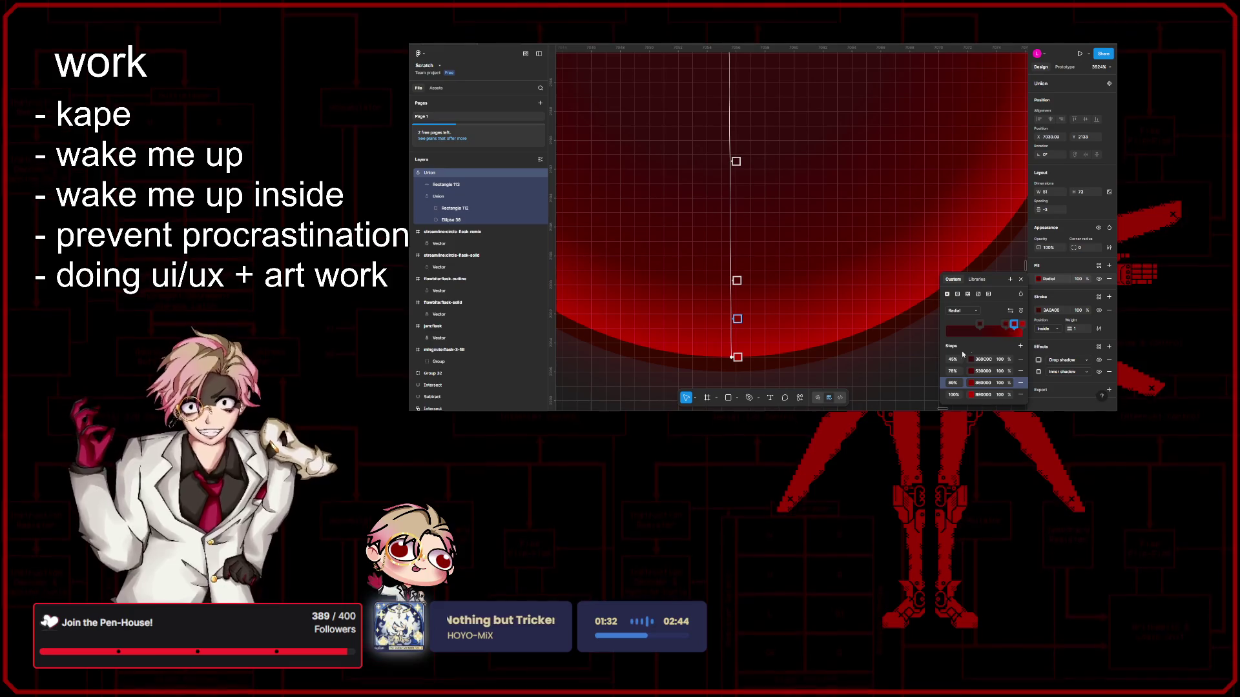
{"action": "type", "text": "530000"}
{"action": "key", "text": "Return"}
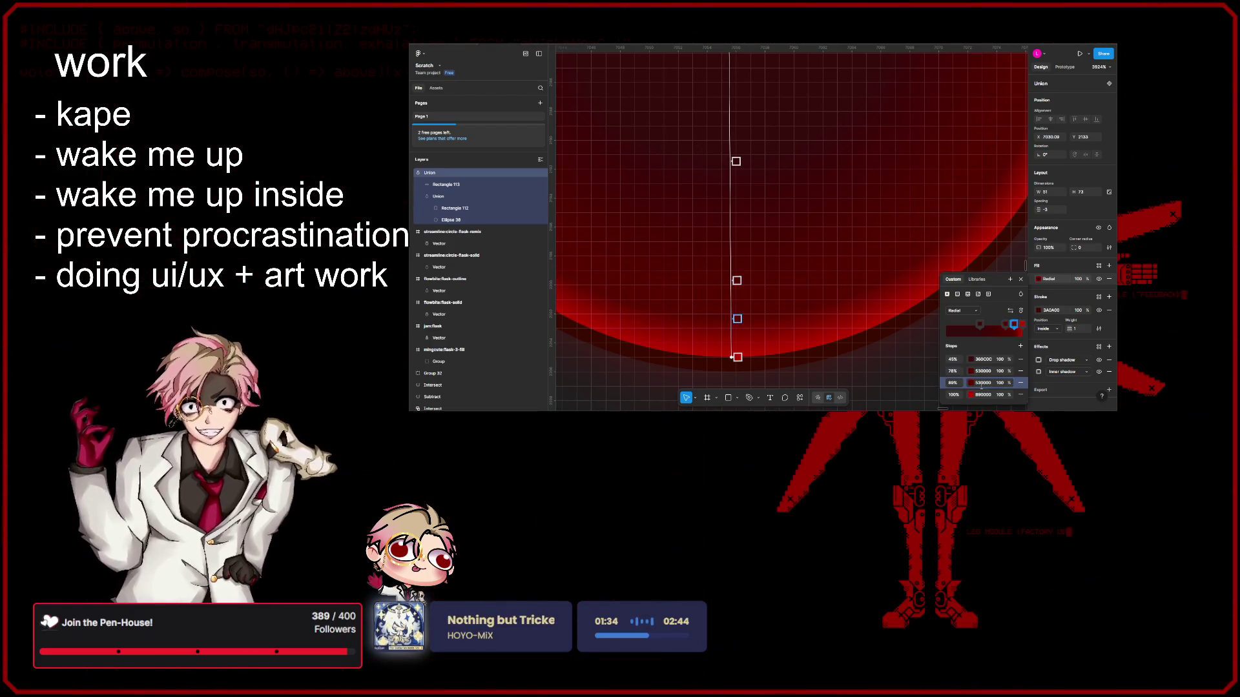
{"action": "scroll", "coordinate": [822, 276], "scroll_direction": "up", "scroll_amount": 2}
{"action": "scroll", "coordinate": [841, 243], "scroll_direction": "up", "scroll_amount": 2}
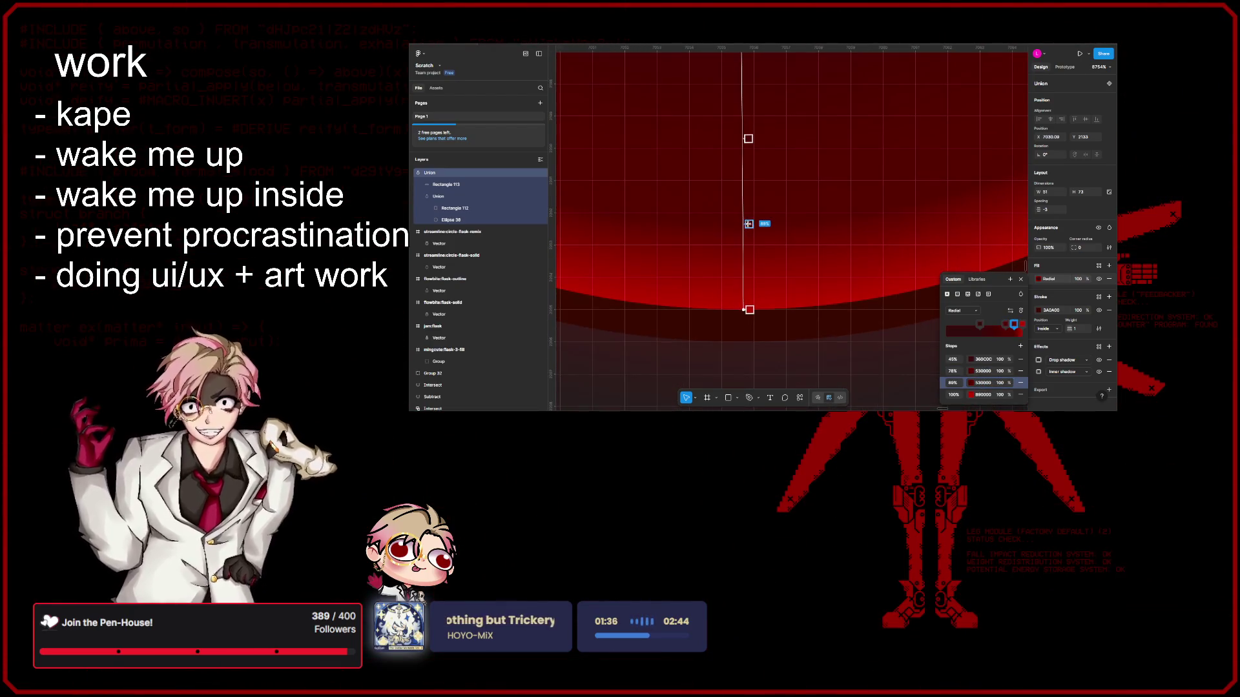
Step: Rebalance the stop positions and gradient width on canvas for a brighter ring, one stop near 63%
{"action": "left_click_drag", "start_coordinate": [749, 228], "coordinate": [749, 276]}
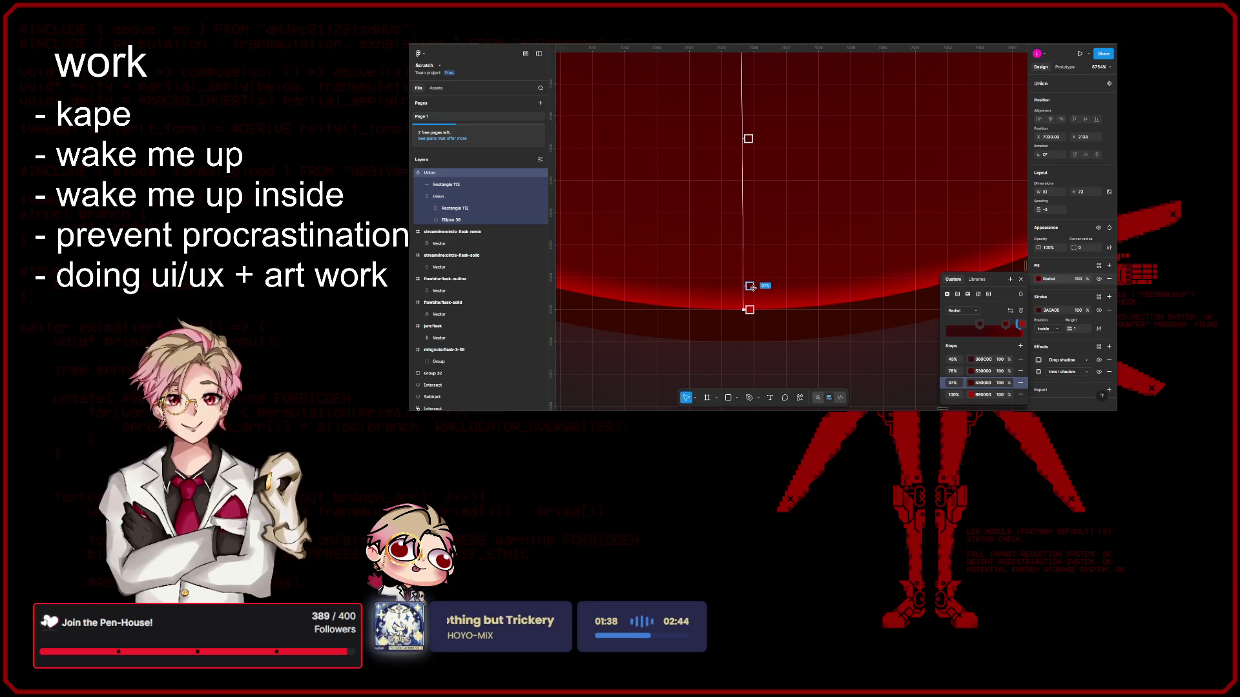
{"action": "scroll", "coordinate": [751, 288], "scroll_direction": "down", "scroll_amount": 2}
{"action": "scroll", "coordinate": [775, 283], "scroll_direction": "down", "scroll_amount": 2}
{"action": "scroll", "coordinate": [800, 279], "scroll_direction": "down", "scroll_amount": 2}
{"action": "scroll", "coordinate": [826, 274], "scroll_direction": "down", "scroll_amount": 2}
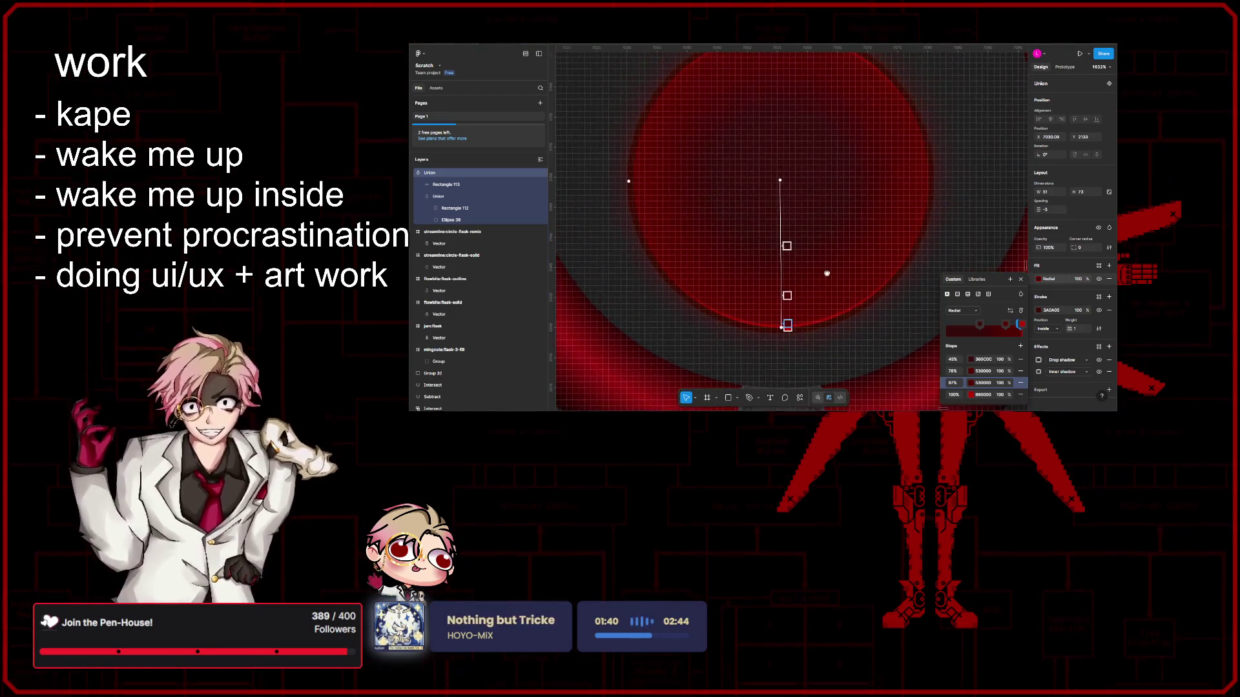
{"action": "left_click_drag", "start_coordinate": [627, 180], "coordinate": [634, 177]}
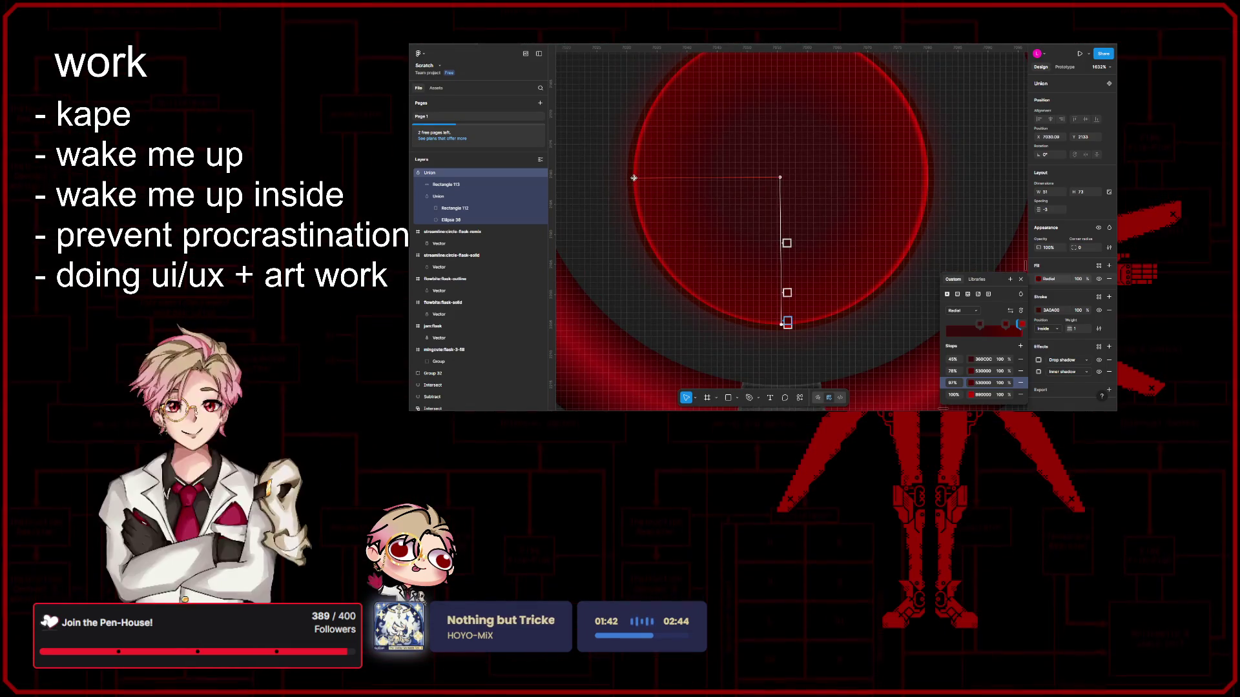
{"action": "scroll", "coordinate": [846, 234], "scroll_direction": "up", "scroll_amount": 2}
{"action": "scroll", "coordinate": [845, 234], "scroll_direction": "up", "scroll_amount": 2}
{"action": "scroll", "coordinate": [841, 257], "scroll_direction": "up", "scroll_amount": 2}
{"action": "scroll", "coordinate": [835, 284], "scroll_direction": "up", "scroll_amount": 1}
{"action": "left_click_drag", "start_coordinate": [790, 298], "coordinate": [796, 238]}
{"action": "scroll", "coordinate": [790, 264], "scroll_direction": "down", "scroll_amount": 3}
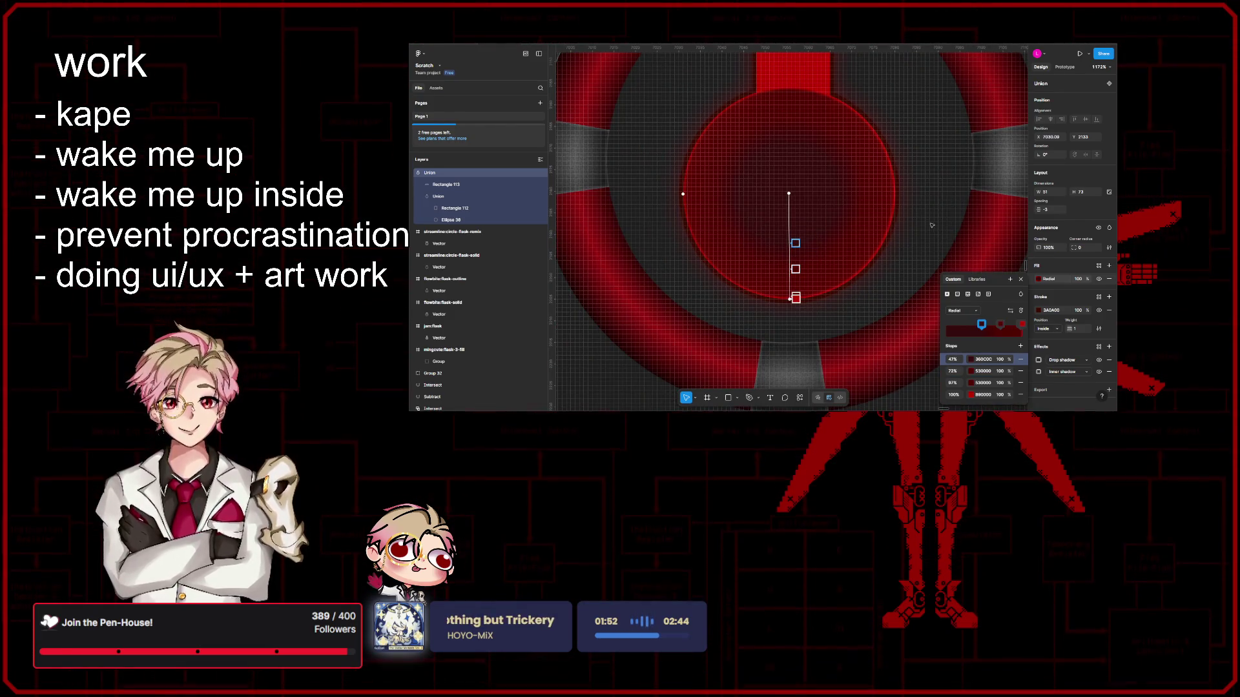
Step: Set the orb's inner shadow effect to the Overlay blend mode
{"action": "left_click", "coordinate": [1039, 371]}
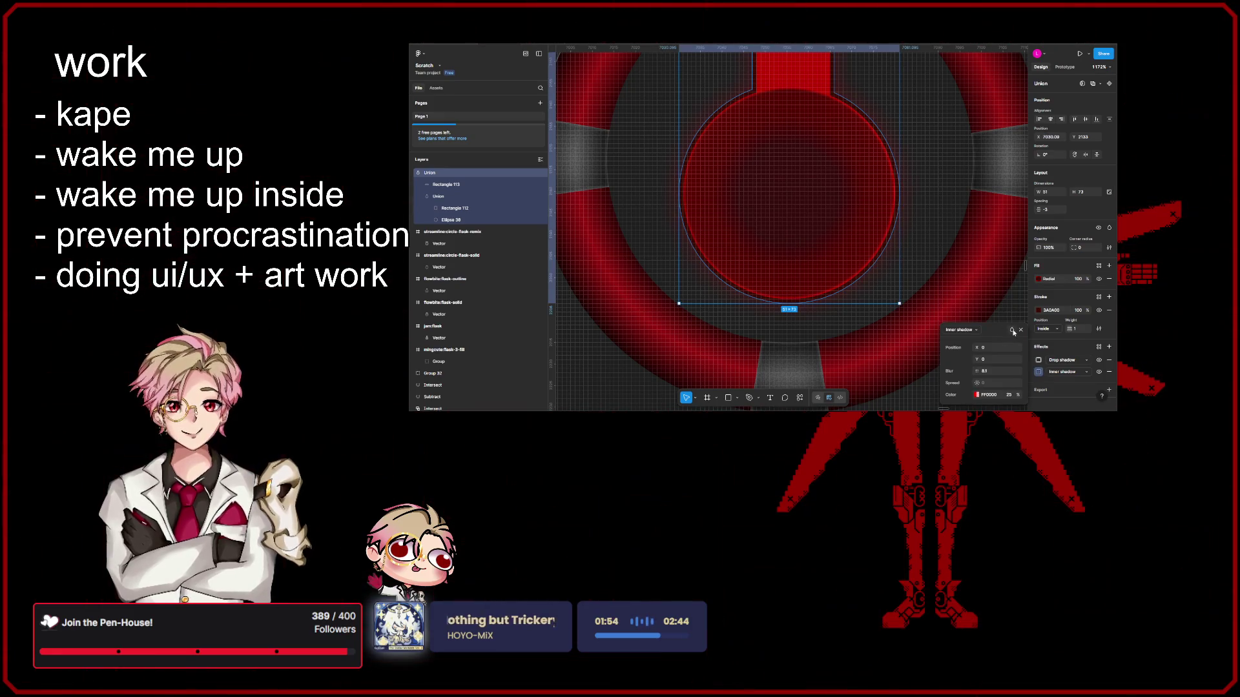
{"action": "left_click", "coordinate": [1013, 332]}
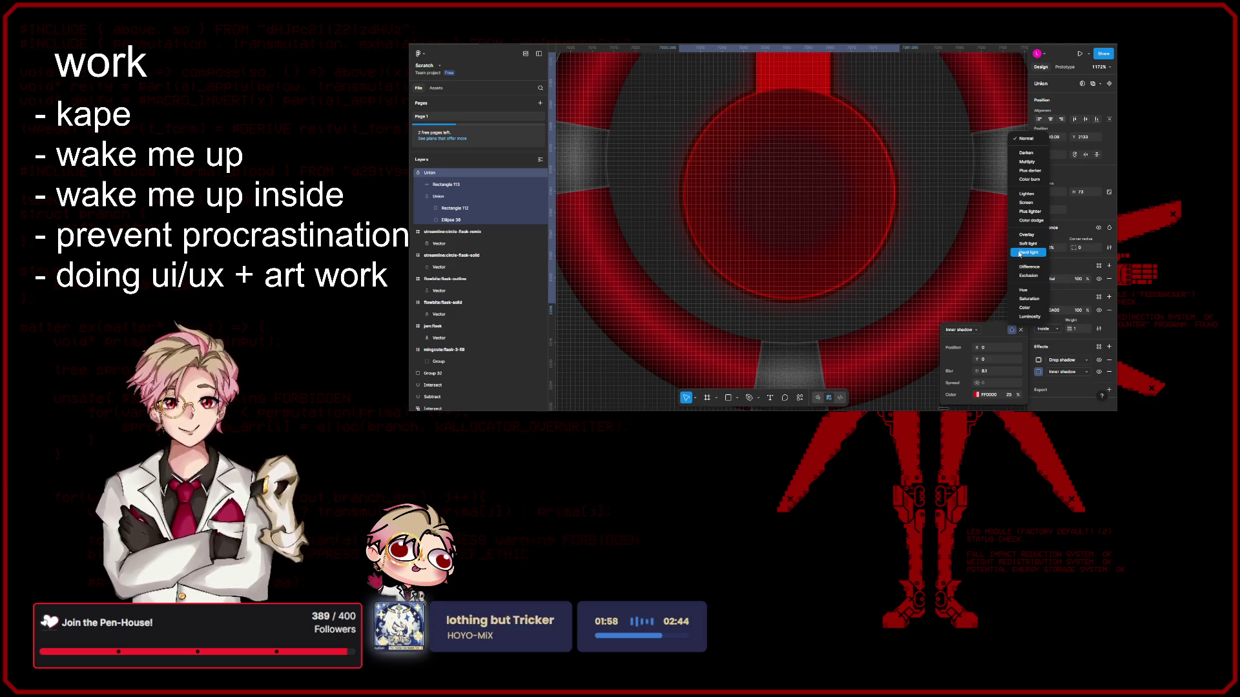
{"action": "left_click", "coordinate": [1027, 235]}
{"action": "key", "text": "Escape"}
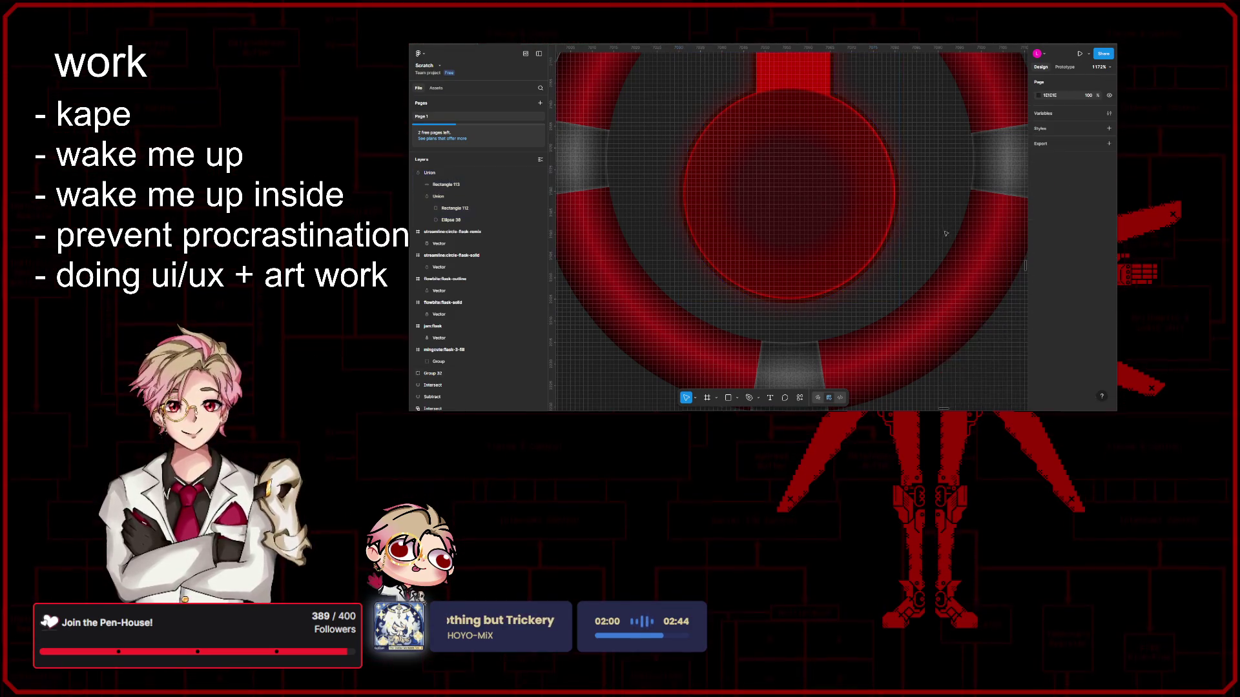
{"action": "scroll", "coordinate": [935, 311], "scroll_direction": "down", "scroll_amount": 5}
{"action": "left_click_drag", "start_coordinate": [933, 310], "coordinate": [775, 295]}
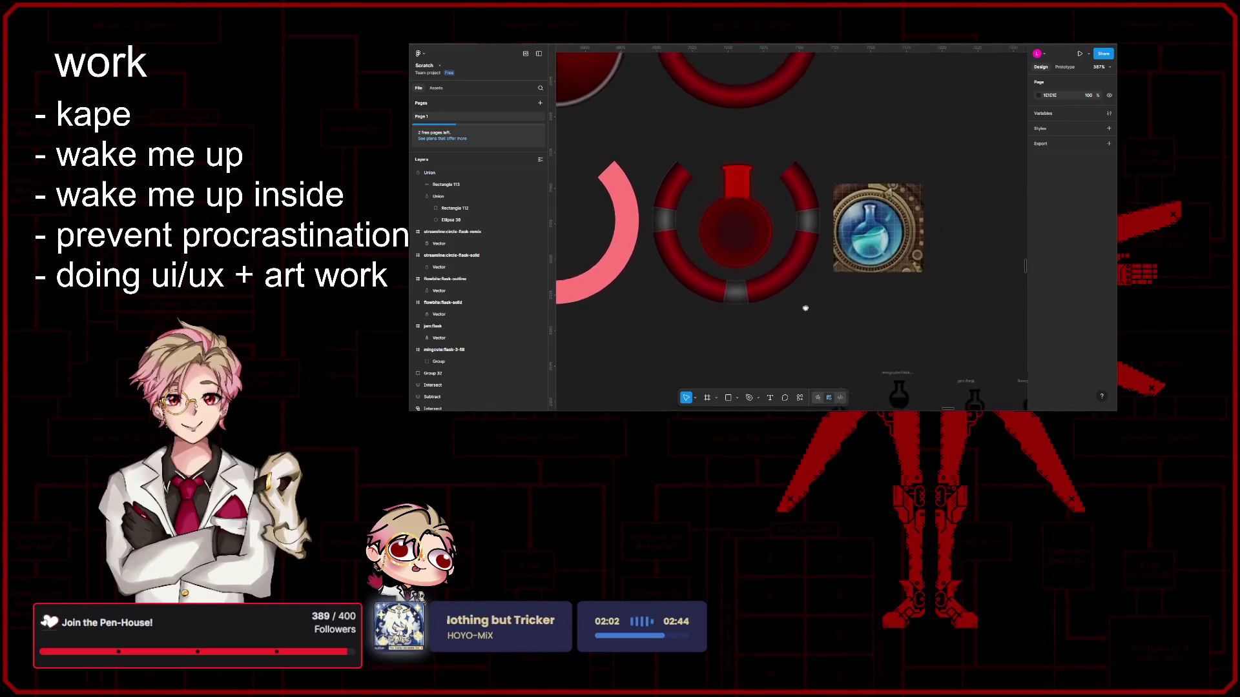
{"action": "scroll", "coordinate": [774, 296], "scroll_direction": "up", "scroll_amount": 1}
{"action": "scroll", "coordinate": [784, 298], "scroll_direction": "up", "scroll_amount": 2}
{"action": "scroll", "coordinate": [816, 304], "scroll_direction": "up", "scroll_amount": 2}
{"action": "scroll", "coordinate": [879, 310], "scroll_direction": "up", "scroll_amount": 2}
{"action": "scroll", "coordinate": [879, 308], "scroll_direction": "up", "scroll_amount": 2}
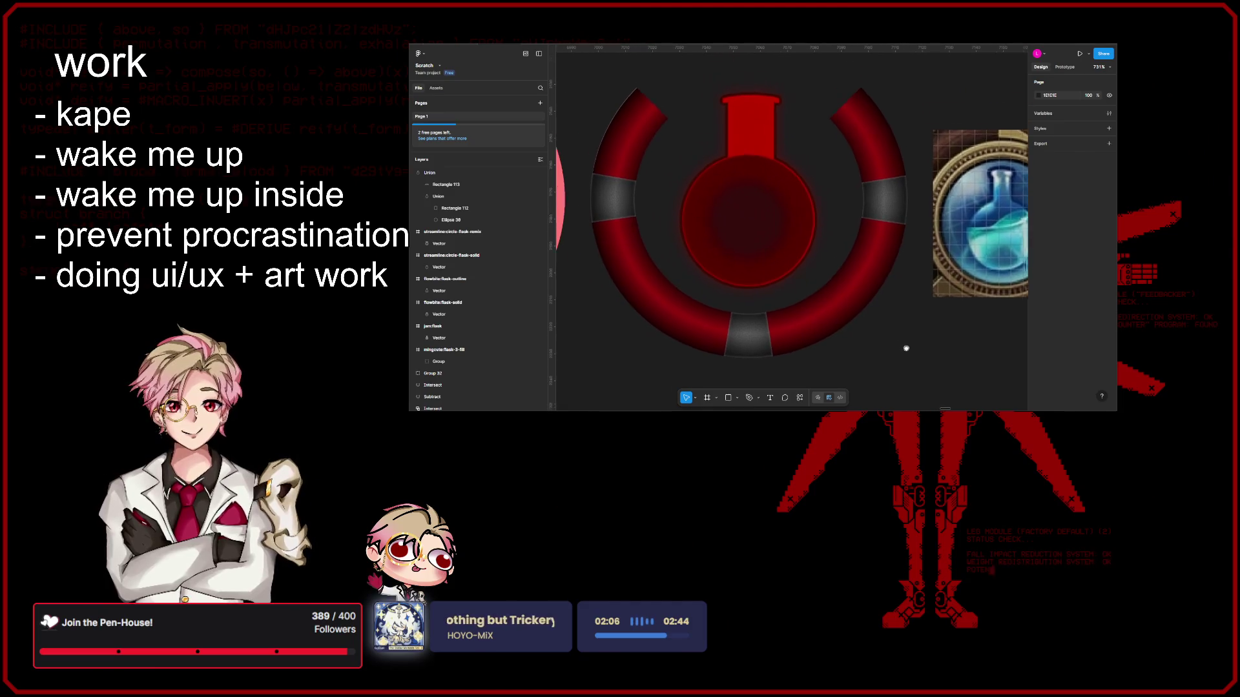
{"action": "scroll", "coordinate": [875, 355], "scroll_direction": "down", "scroll_amount": 2}
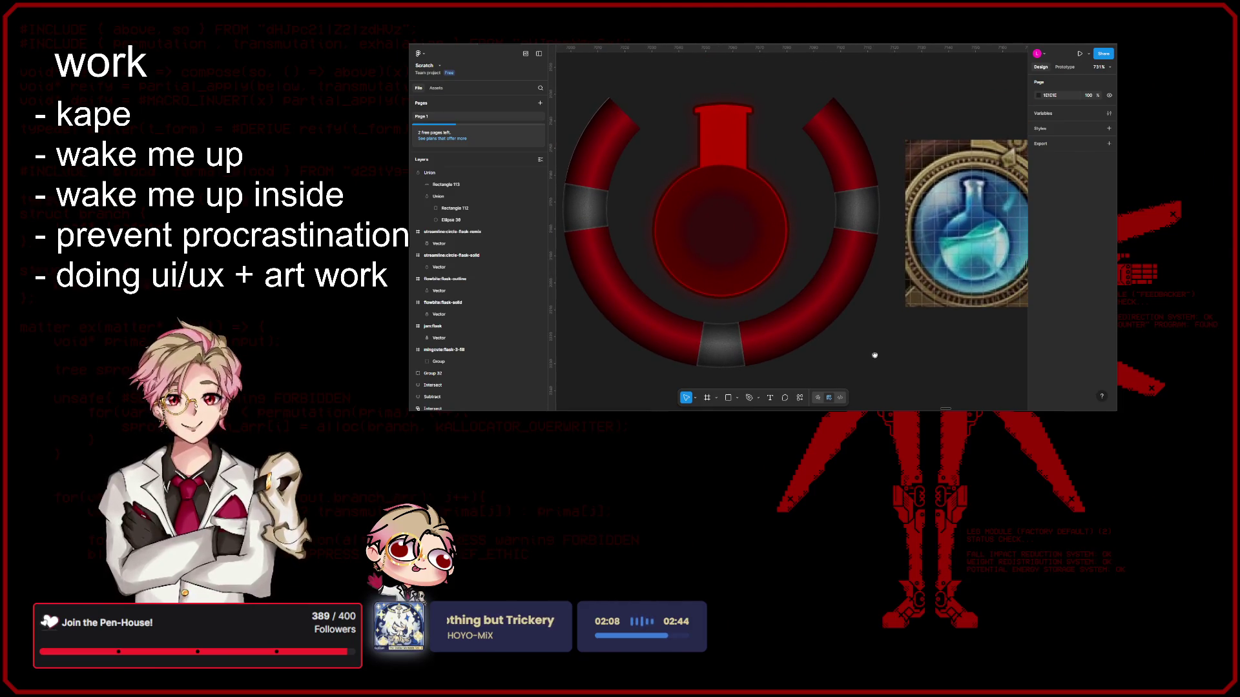
{"action": "scroll", "coordinate": [875, 355], "scroll_direction": "up", "scroll_amount": 1}
{"action": "scroll", "coordinate": [879, 358], "scroll_direction": "up", "scroll_amount": 1}
{"action": "scroll", "coordinate": [882, 360], "scroll_direction": "up", "scroll_amount": 1}
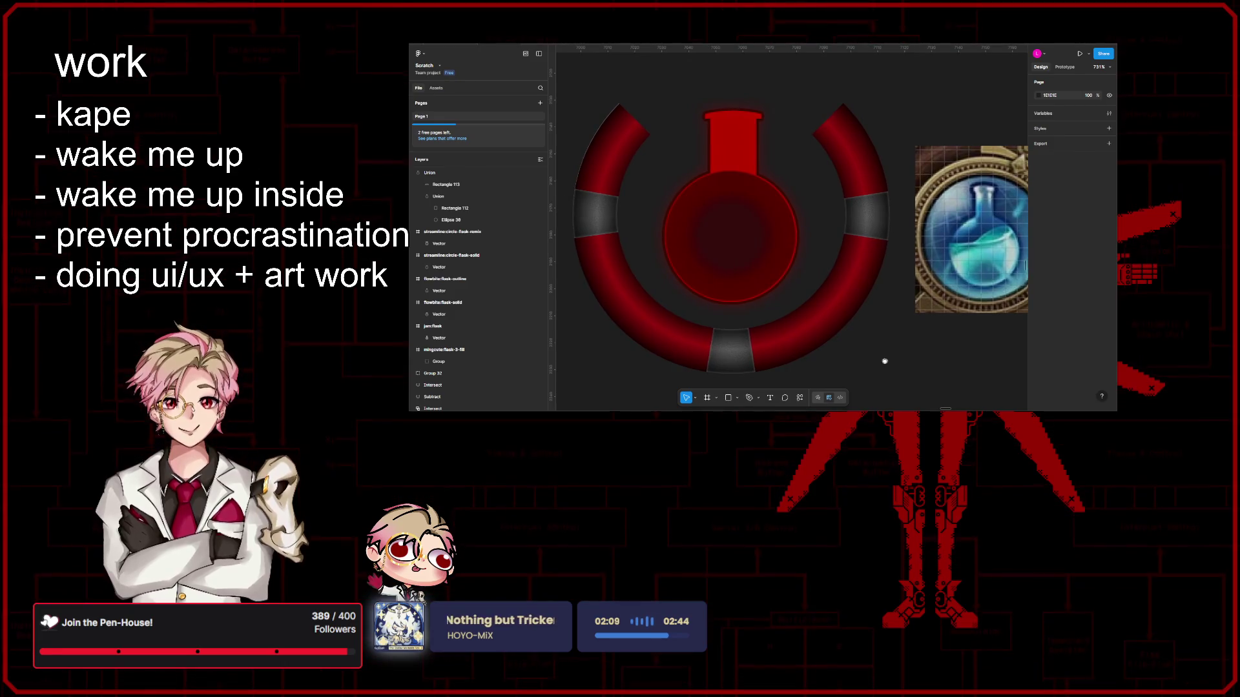
{"action": "scroll", "coordinate": [884, 361], "scroll_direction": "down", "scroll_amount": 1}
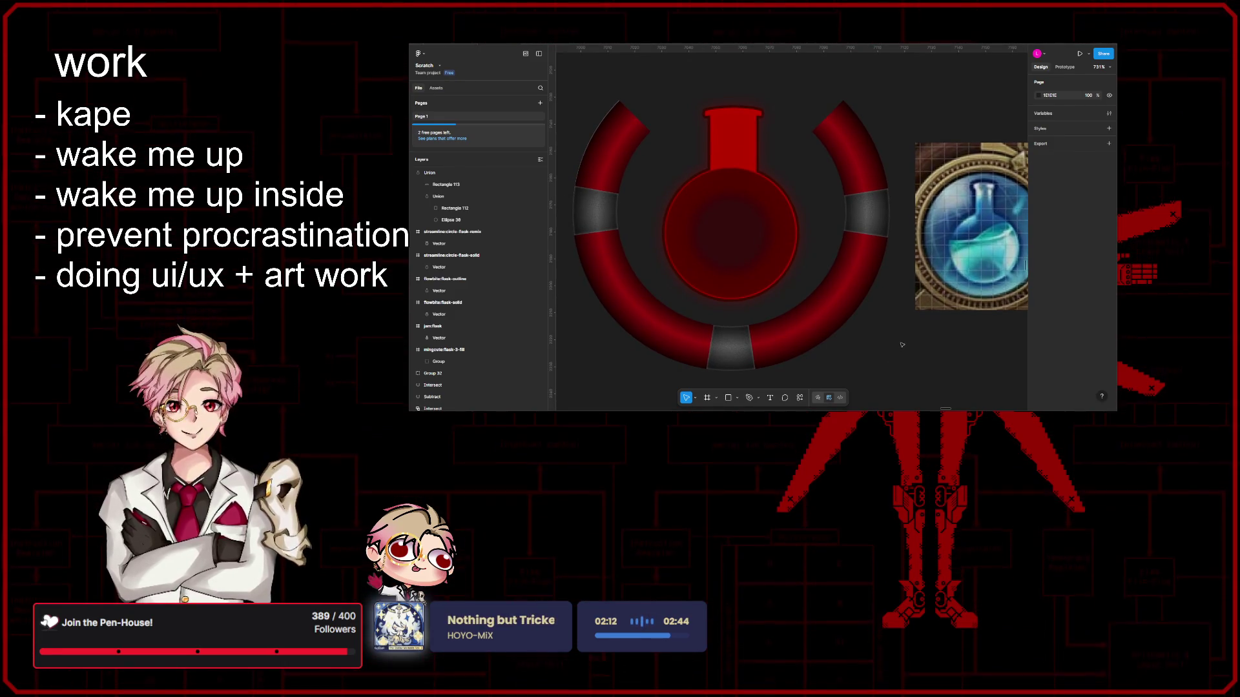
{"action": "scroll", "coordinate": [903, 345], "scroll_direction": "up", "scroll_amount": 1}
{"action": "scroll", "coordinate": [905, 349], "scroll_direction": "up", "scroll_amount": 1}
{"action": "scroll", "coordinate": [907, 351], "scroll_direction": "up", "scroll_amount": 1}
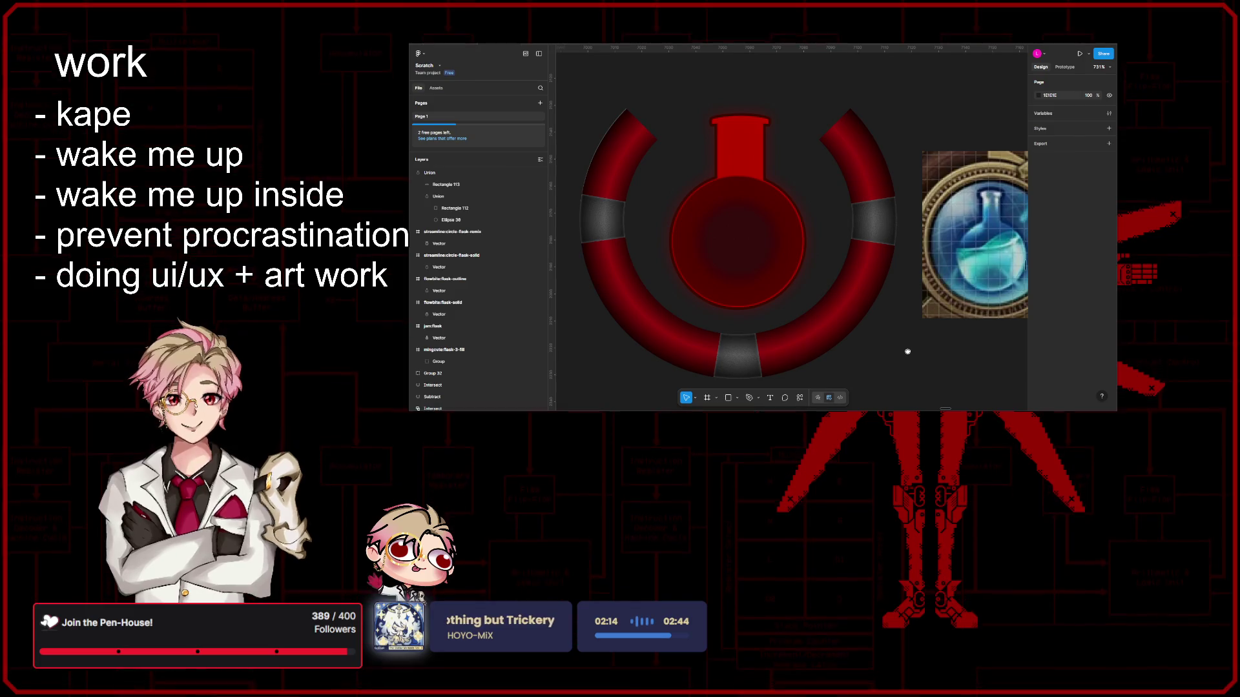
{"action": "scroll", "coordinate": [908, 349], "scroll_direction": "up", "scroll_amount": 1}
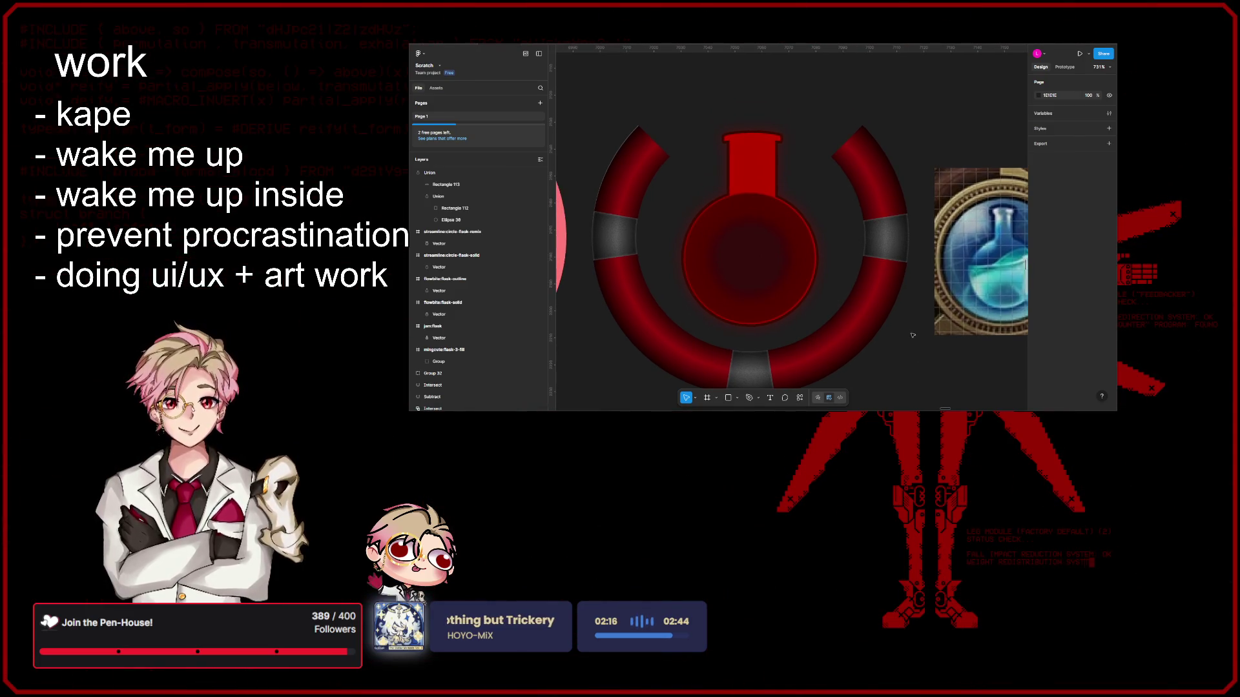
{"action": "scroll", "coordinate": [888, 320], "scroll_direction": "down", "scroll_amount": 1}
{"action": "scroll", "coordinate": [888, 320], "scroll_direction": "up", "scroll_amount": 1}
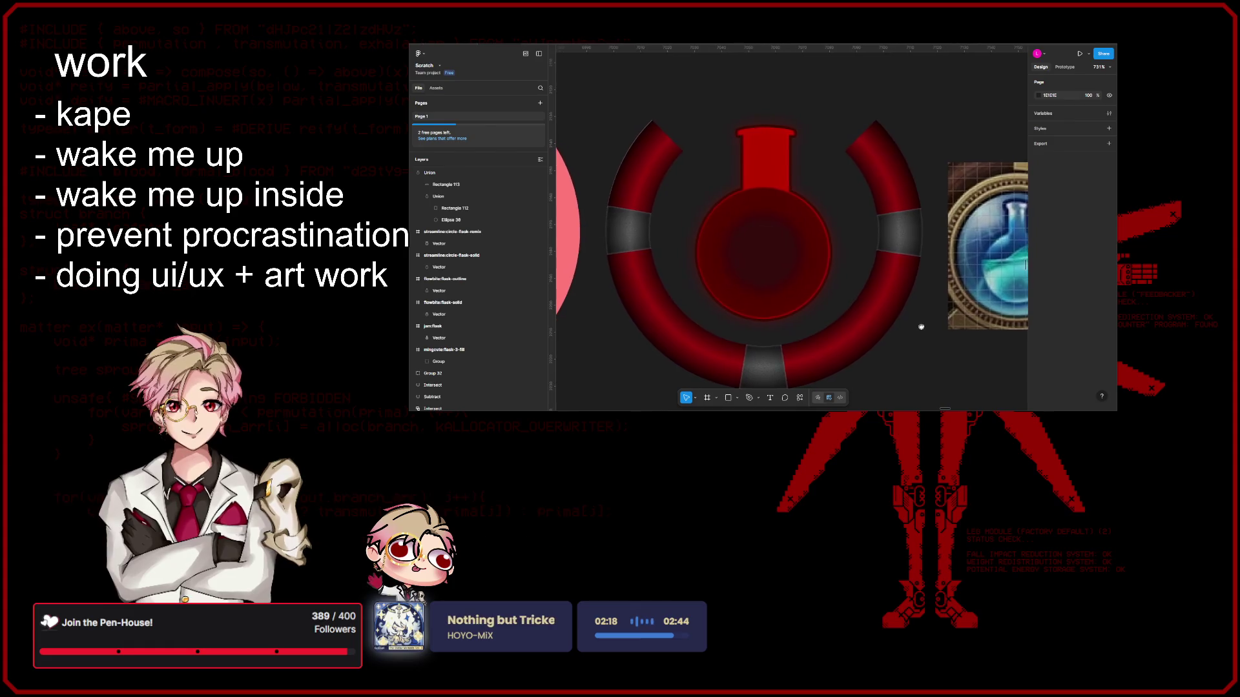
{"action": "scroll", "coordinate": [791, 279], "scroll_direction": "down", "scroll_amount": 1}
{"action": "scroll", "coordinate": [791, 279], "scroll_direction": "up", "scroll_amount": 1}
{"action": "scroll", "coordinate": [848, 204], "scroll_direction": "down", "scroll_amount": 4}
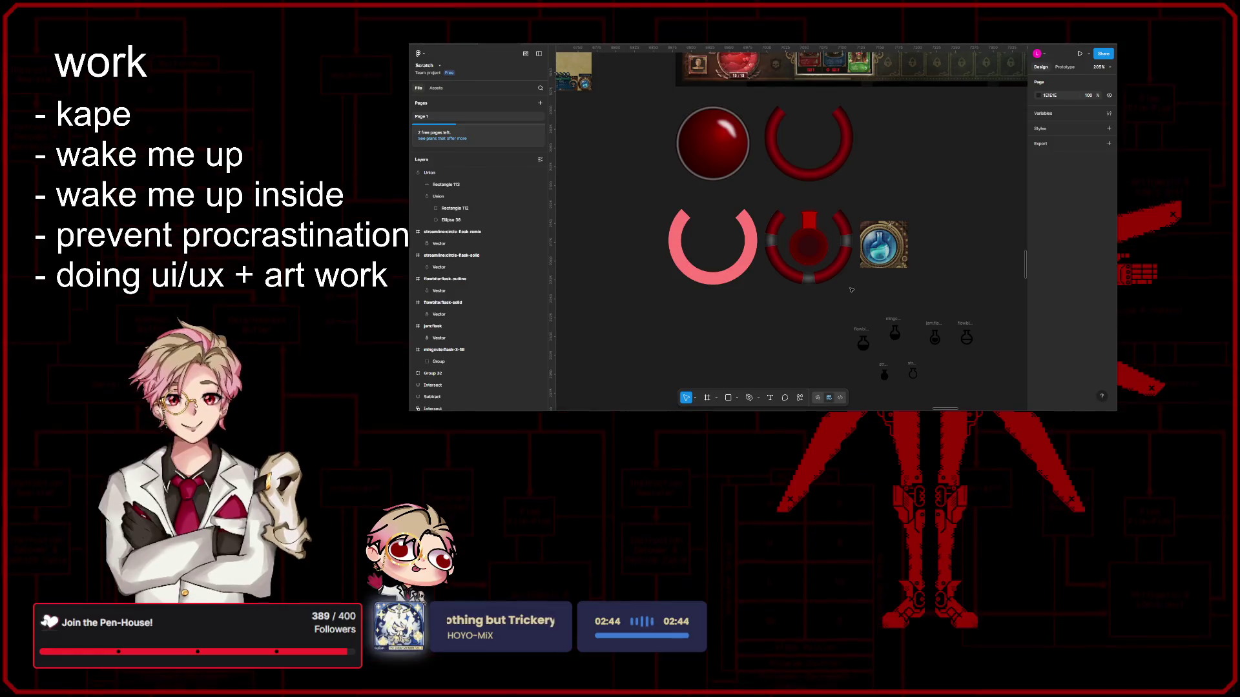
{"action": "scroll", "coordinate": [811, 267], "scroll_direction": "up", "scroll_amount": 3}
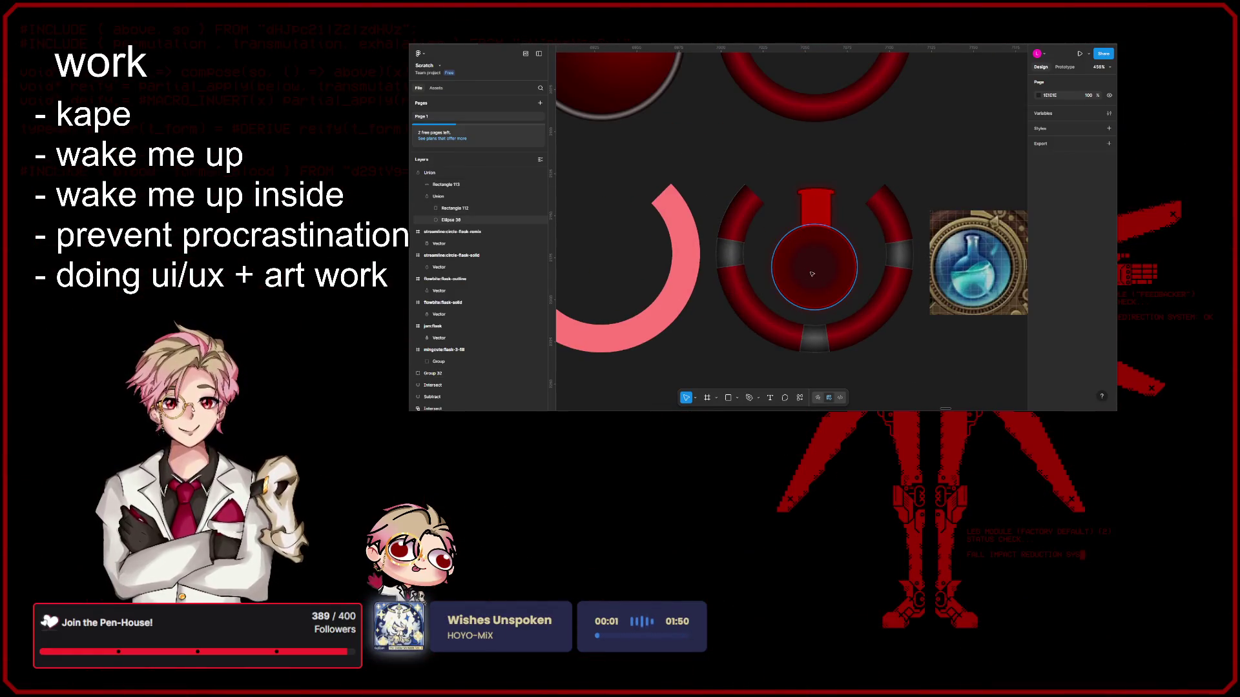
{"action": "scroll", "coordinate": [812, 271], "scroll_direction": "down", "scroll_amount": 3}
{"action": "scroll", "coordinate": [812, 270], "scroll_direction": "up", "scroll_amount": 2}
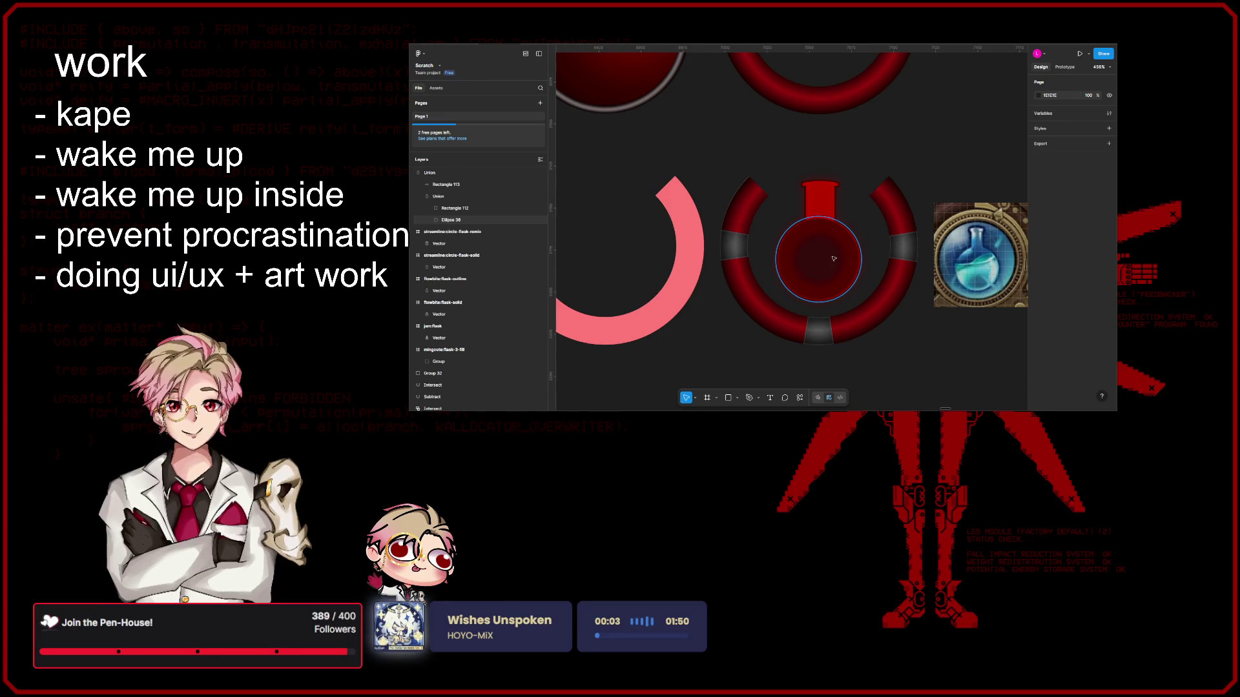
{"action": "scroll", "coordinate": [833, 259], "scroll_direction": "down", "scroll_amount": 2}
{"action": "scroll", "coordinate": [825, 258], "scroll_direction": "up", "scroll_amount": 2}
Step: Try a gradient stop near the flask's centre and remove it again
{"action": "left_click", "coordinate": [430, 176]}
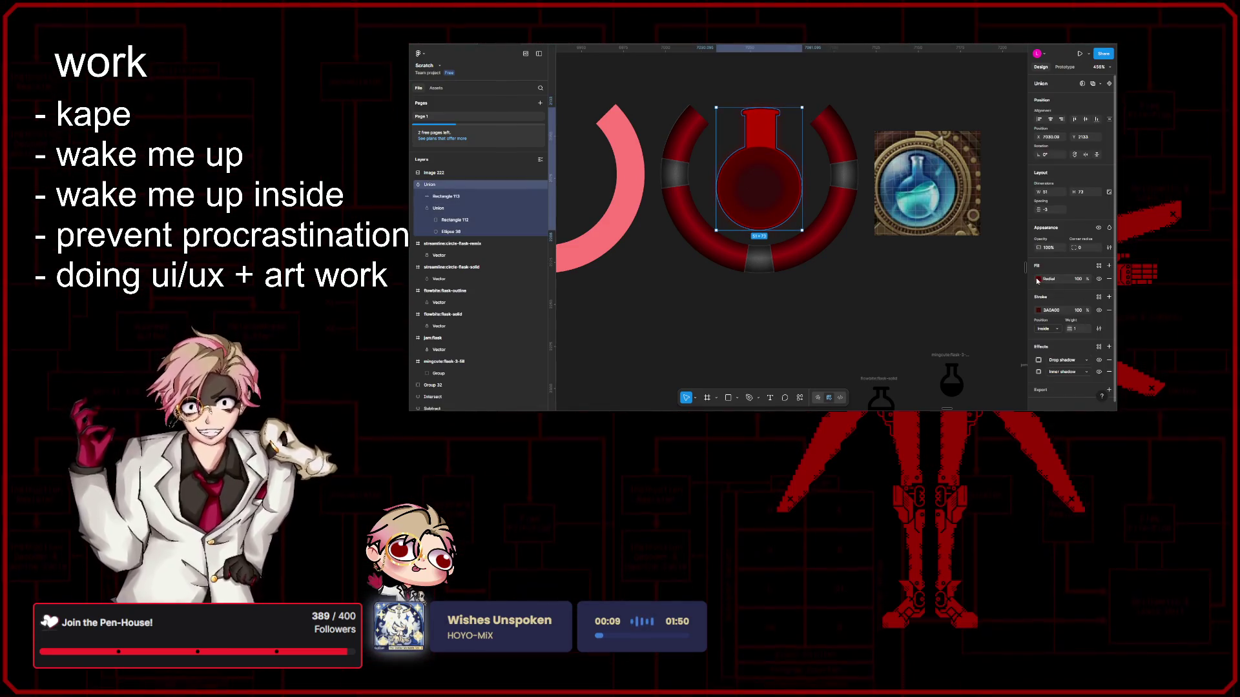
{"action": "left_click", "coordinate": [1038, 279]}
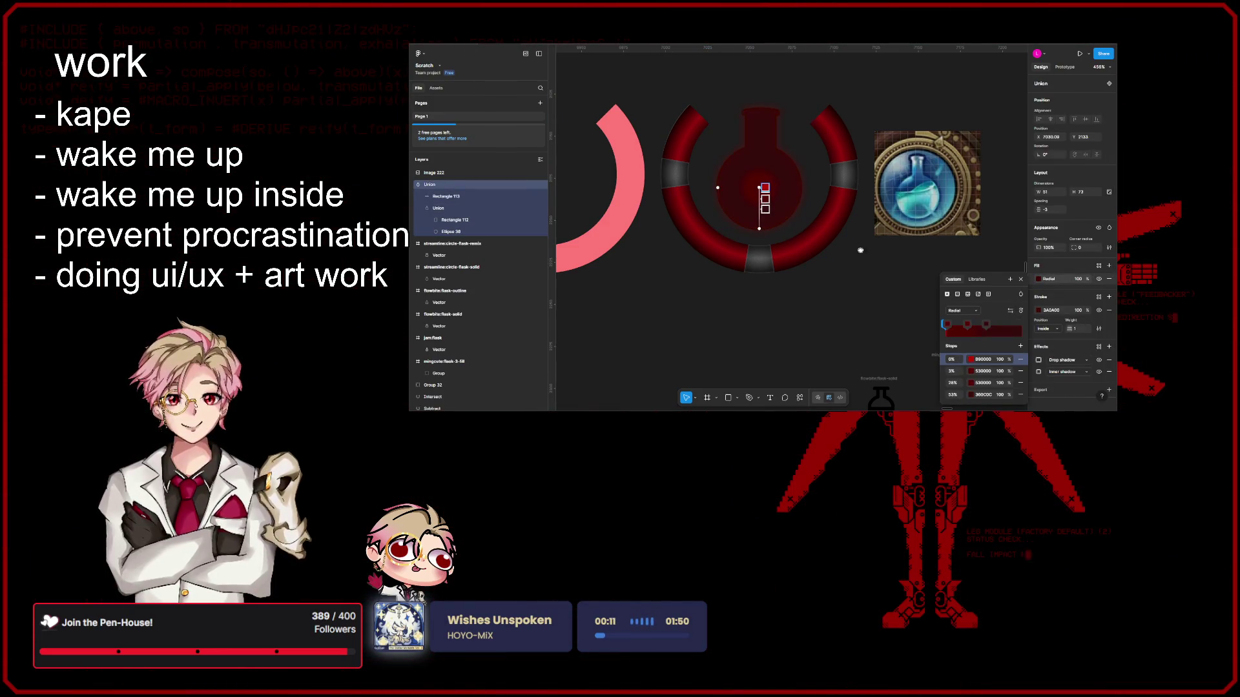
{"action": "scroll", "coordinate": [857, 249], "scroll_direction": "up", "scroll_amount": 2}
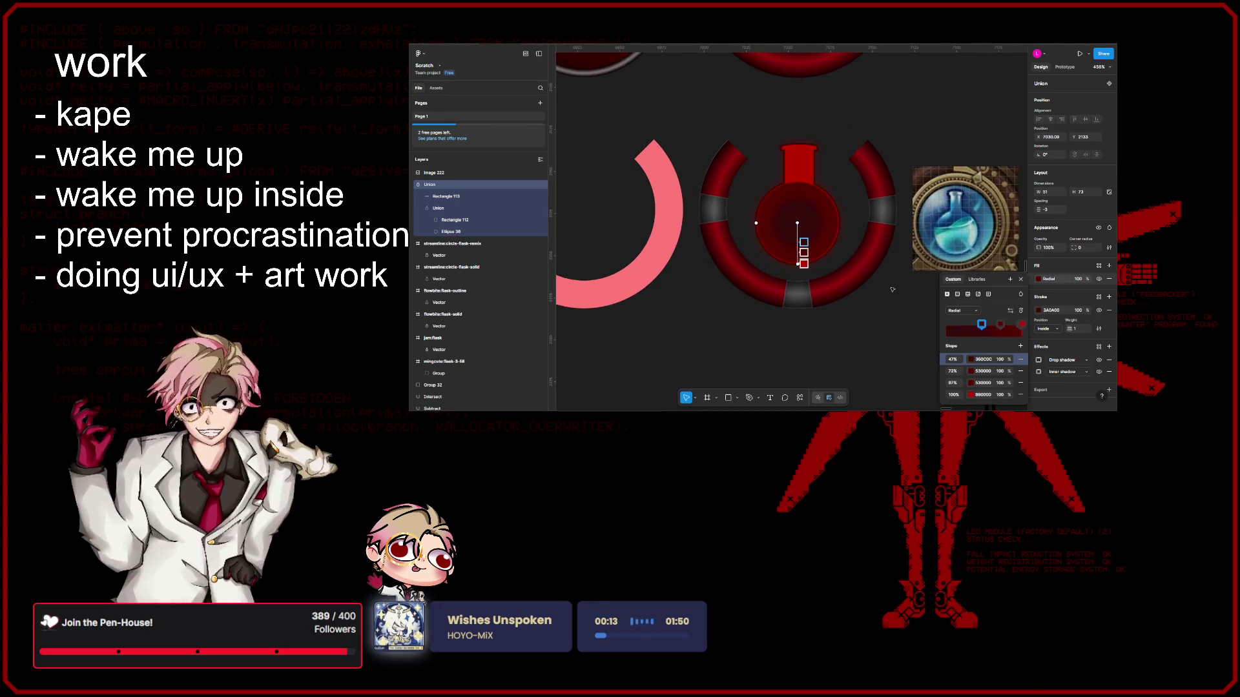
{"action": "scroll", "coordinate": [828, 274], "scroll_direction": "up", "scroll_amount": 3}
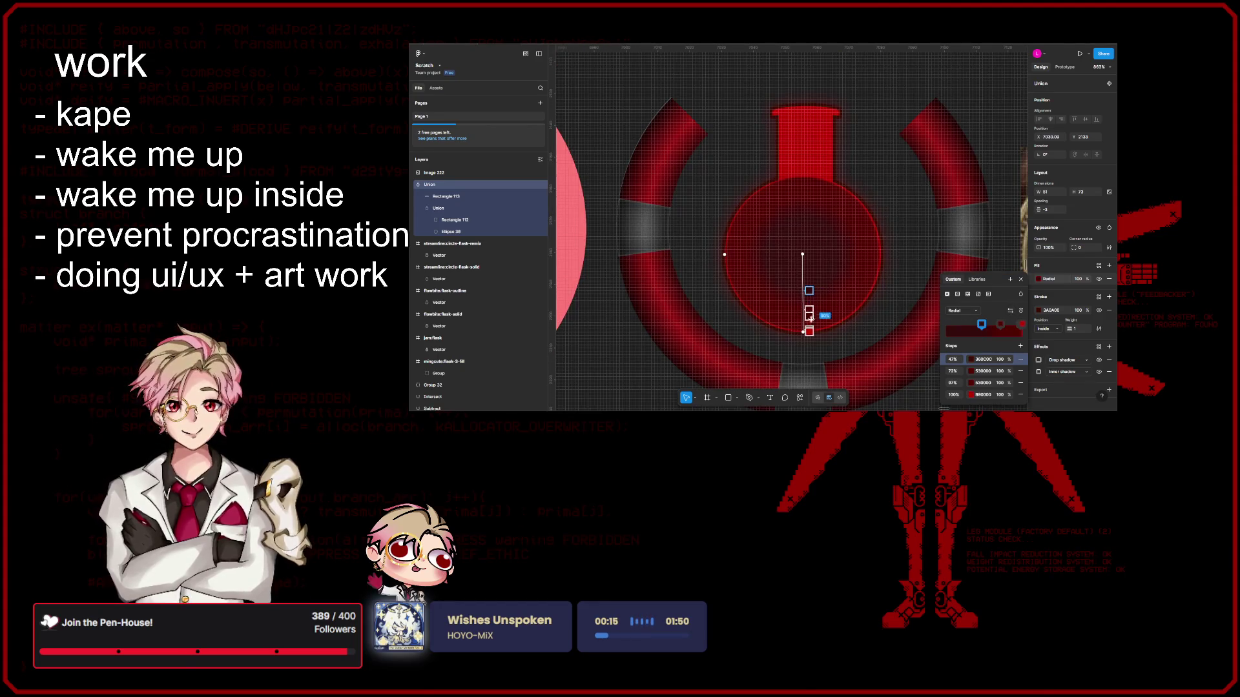
{"action": "left_click_drag", "start_coordinate": [810, 314], "coordinate": [810, 274]}
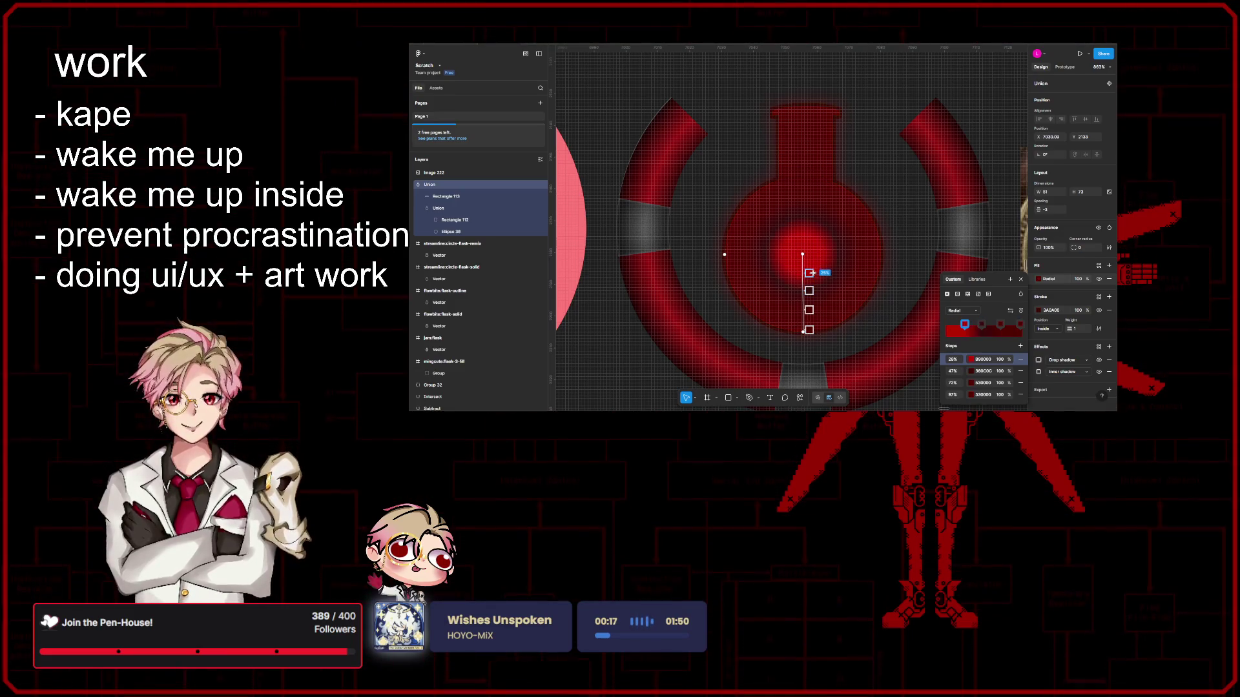
{"action": "key", "text": "Delete"}
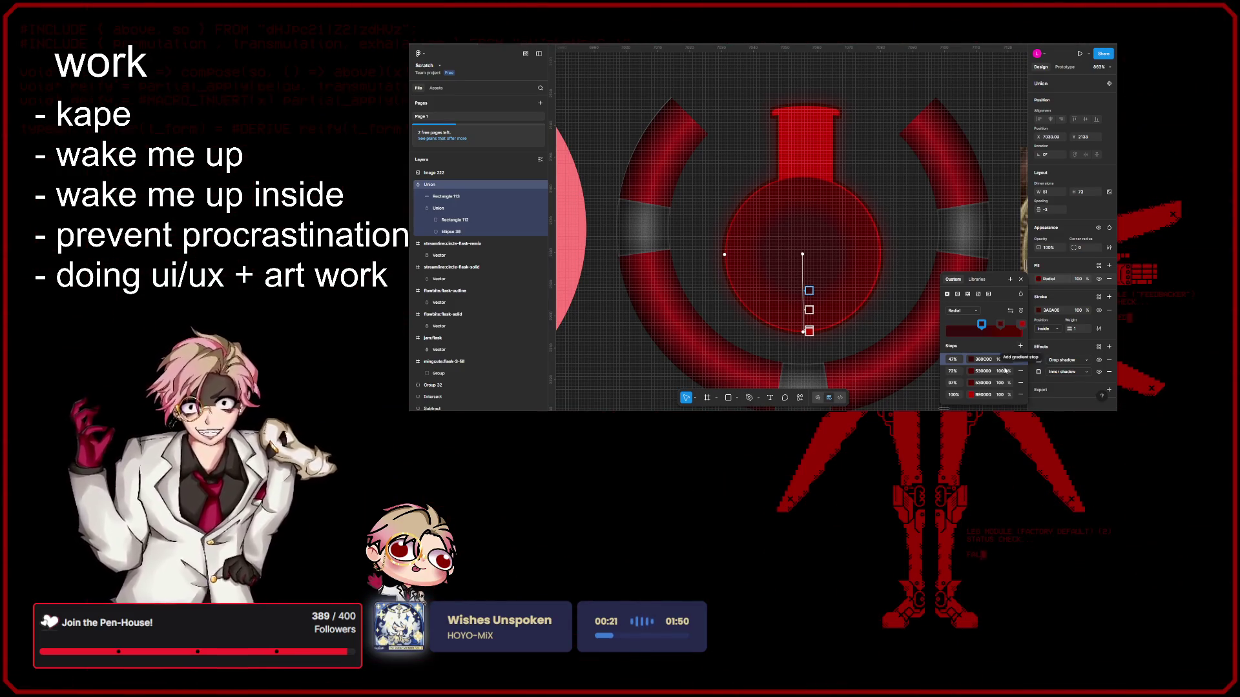
Step: Add a stop at 59% and make the 47% stop bright red
{"action": "left_click", "coordinate": [1018, 347]}
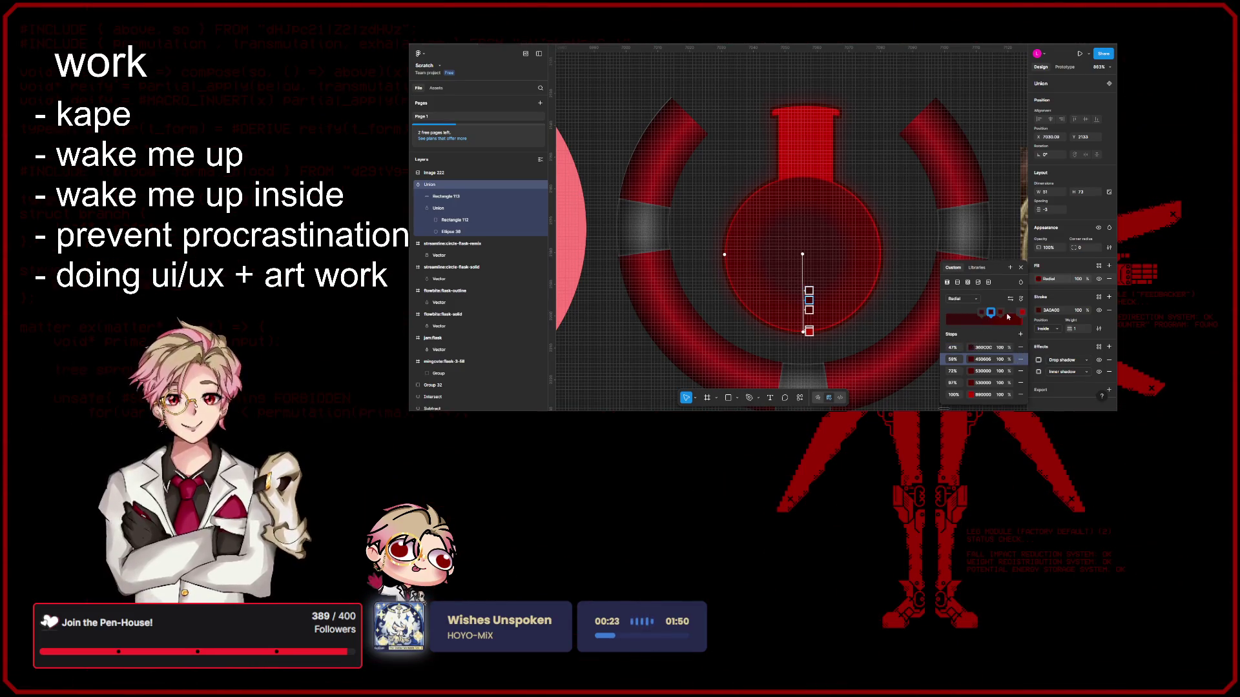
{"action": "left_click", "coordinate": [982, 346]}
{"action": "key", "text": "Return"}
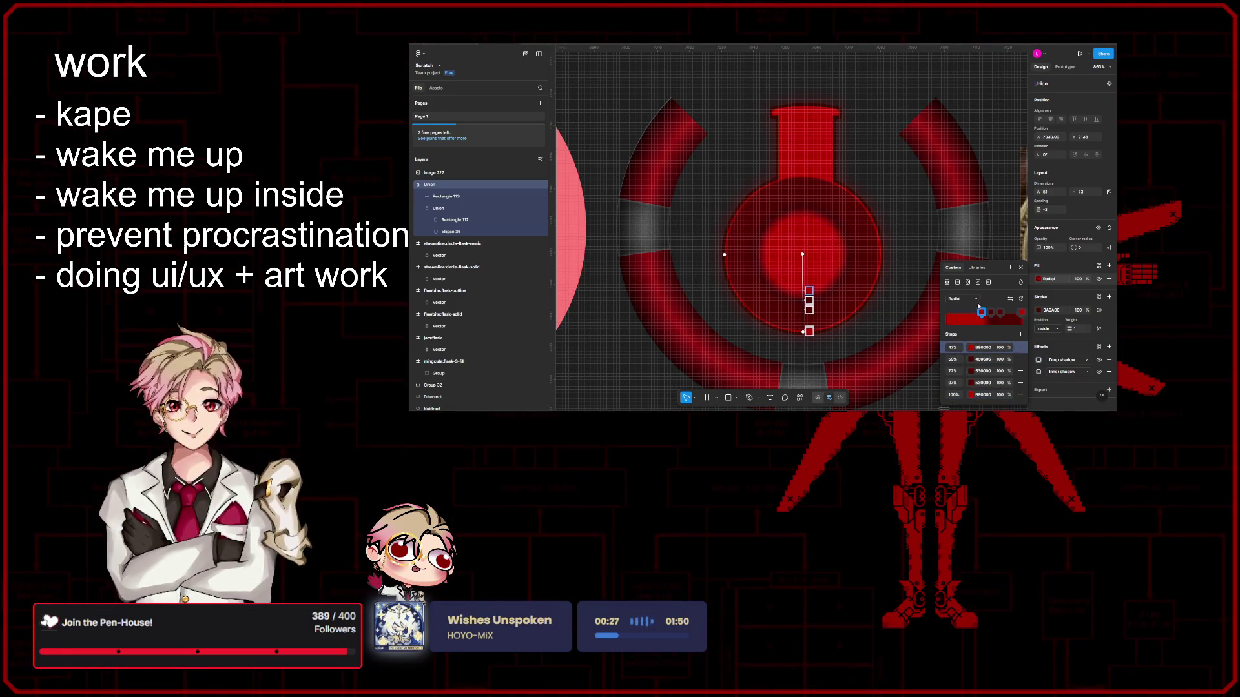
{"action": "scroll", "coordinate": [880, 282], "scroll_direction": "down", "scroll_amount": 2}
{"action": "scroll", "coordinate": [880, 282], "scroll_direction": "down", "scroll_amount": 5}
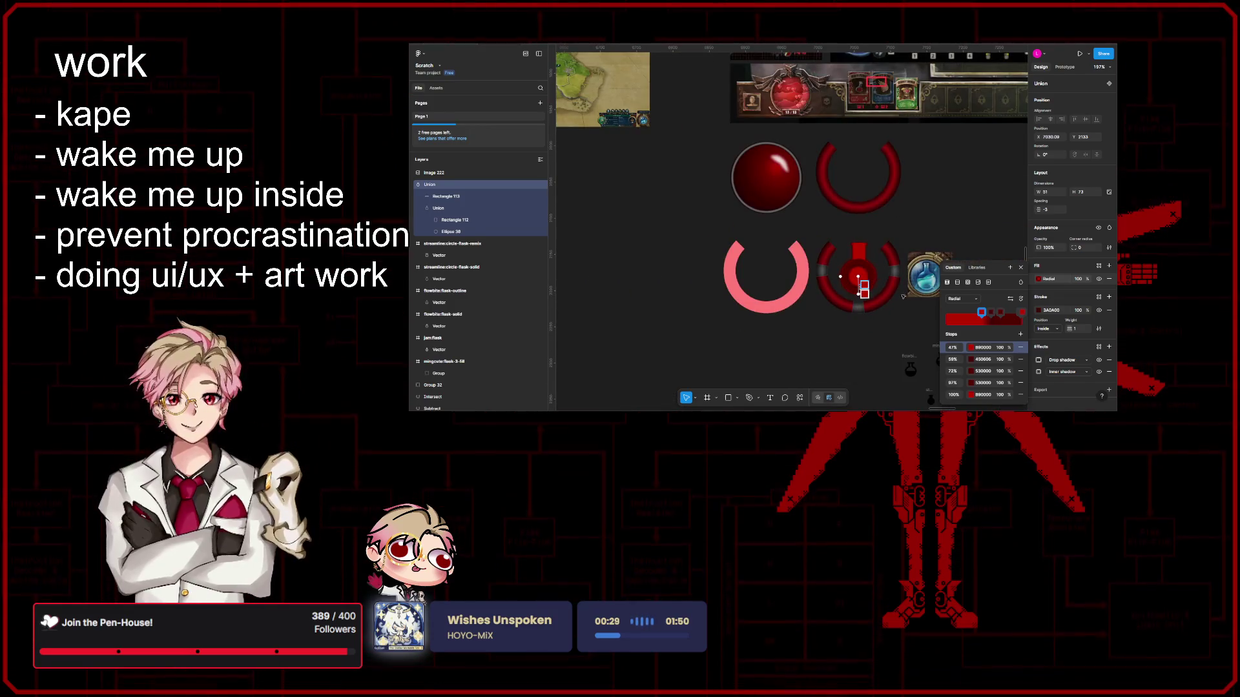
{"action": "scroll", "coordinate": [903, 296], "scroll_direction": "up", "scroll_amount": 3}
{"action": "scroll", "coordinate": [904, 297], "scroll_direction": "up", "scroll_amount": 3}
{"action": "scroll", "coordinate": [904, 297], "scroll_direction": "up", "scroll_amount": 2}
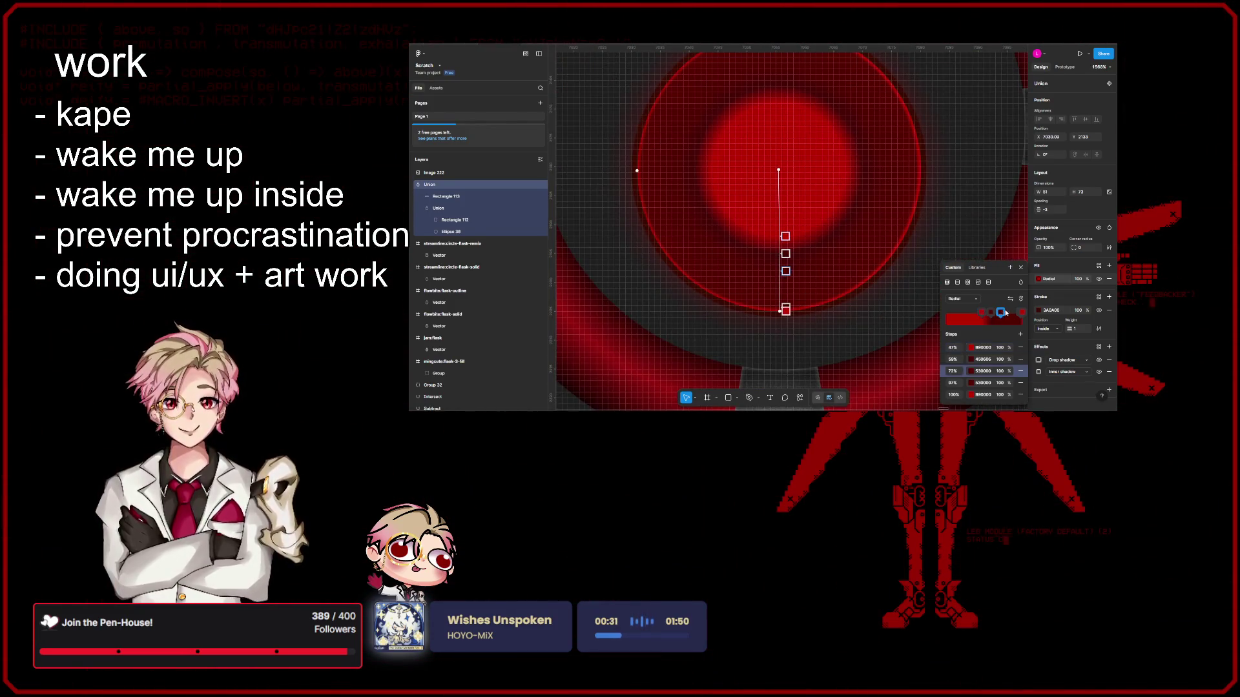
Step: Spread the inner stops outward (about 77%, 41%, 65%) to enlarge the red centre, then finish editing
{"action": "left_click_drag", "start_coordinate": [998, 317], "coordinate": [1005, 313]}
{"action": "left_click", "coordinate": [1009, 313]}
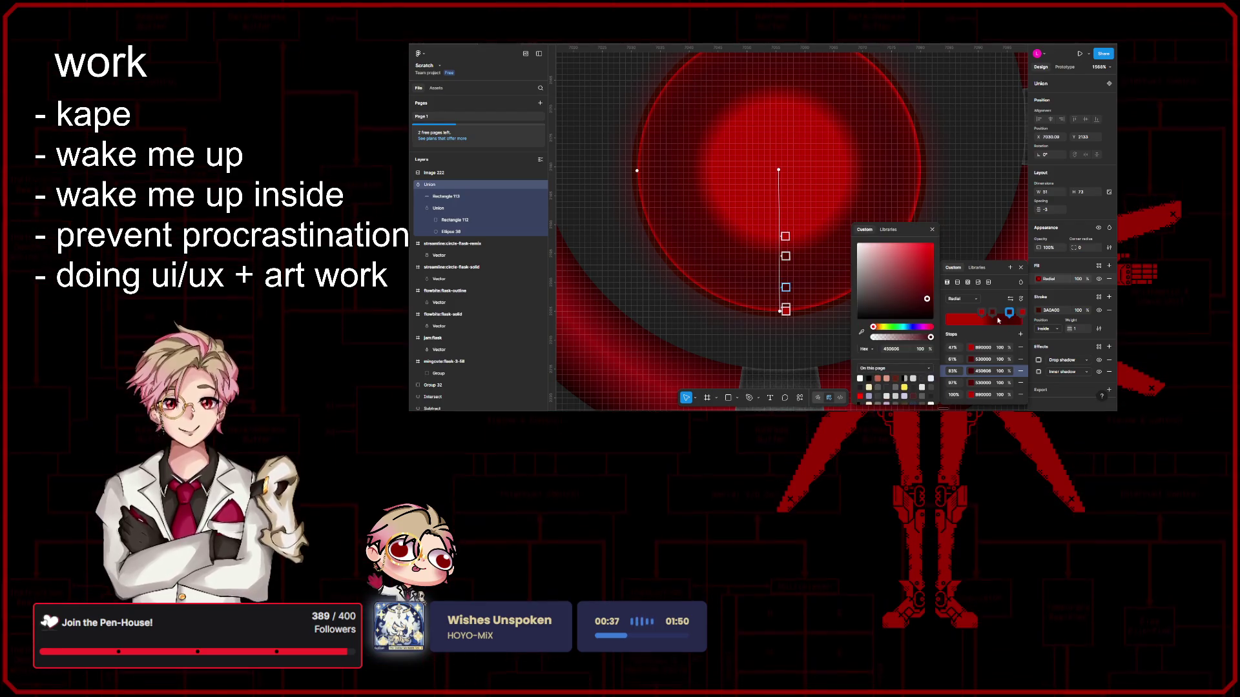
{"action": "left_click", "coordinate": [933, 231]}
{"action": "mouse_move", "coordinate": [991, 314]}
{"action": "left_mouse_down"}
{"action": "mouse_move", "coordinate": [976, 313]}
{"action": "mouse_move", "coordinate": [1006, 313]}
{"action": "left_mouse_up"}
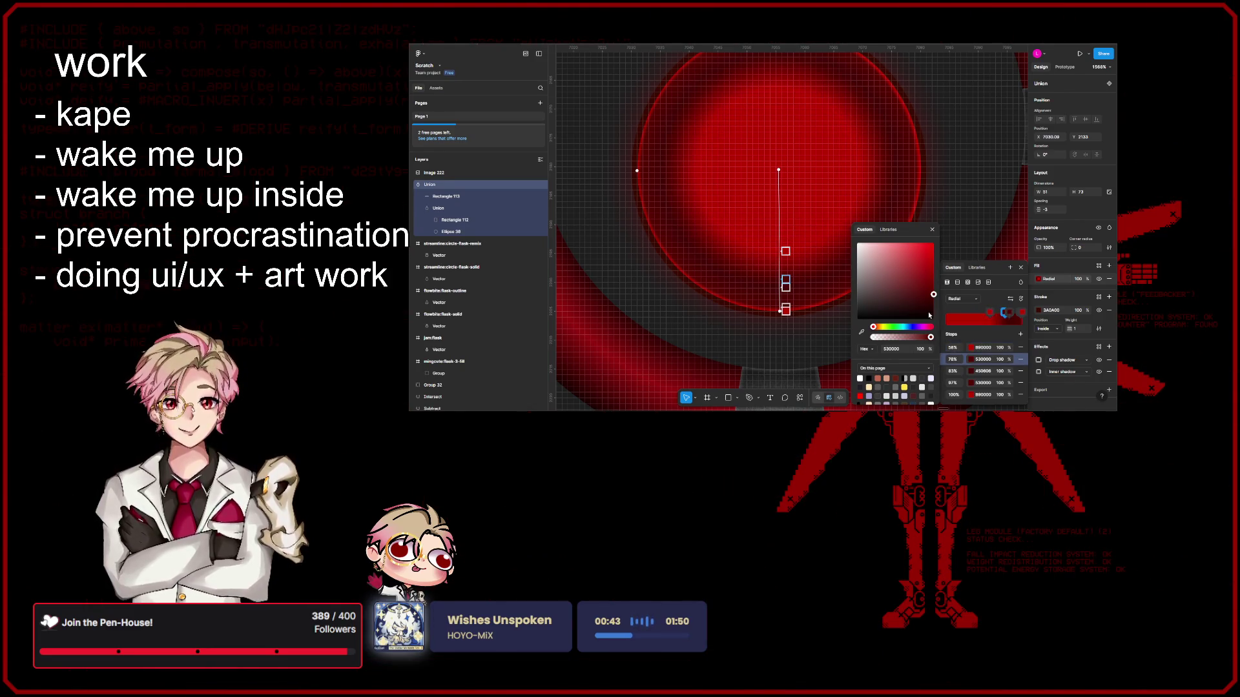
{"action": "key", "text": "Escape"}
{"action": "scroll", "coordinate": [872, 339], "scroll_direction": "down", "scroll_amount": 3}
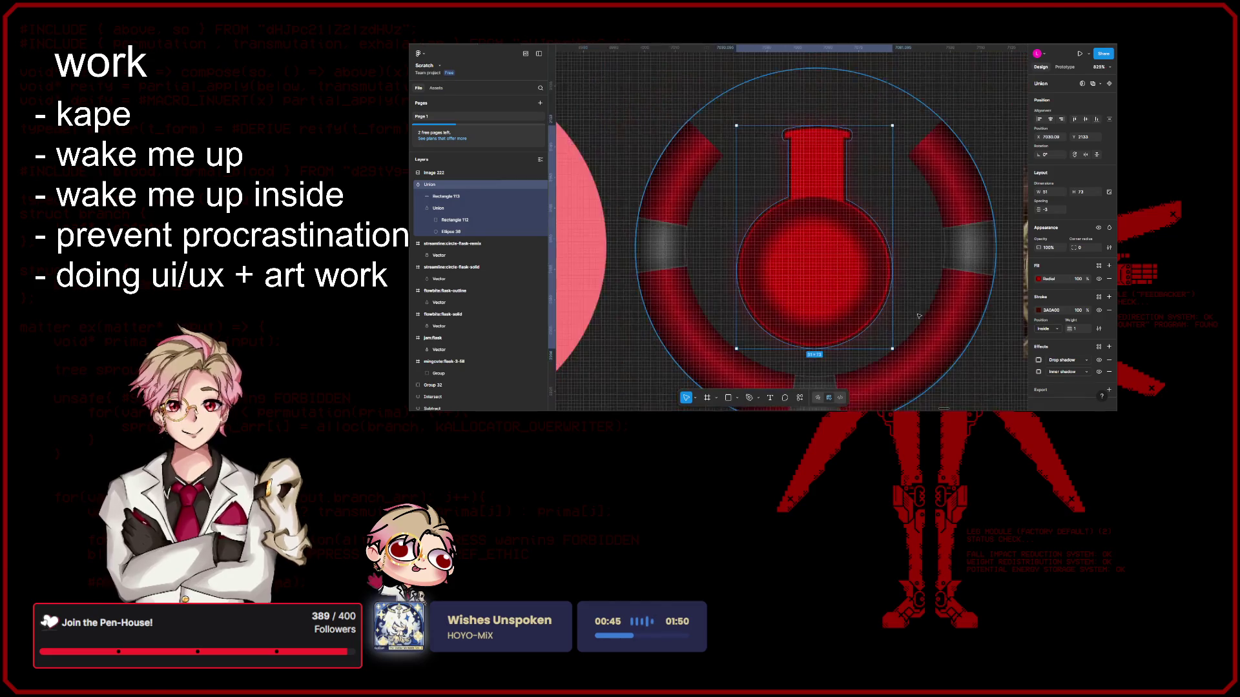
{"action": "scroll", "coordinate": [938, 336], "scroll_direction": "down", "scroll_amount": 3}
{"action": "scroll", "coordinate": [938, 335], "scroll_direction": "down", "scroll_amount": 3}
{"action": "scroll", "coordinate": [955, 348], "scroll_direction": "up", "scroll_amount": 5}
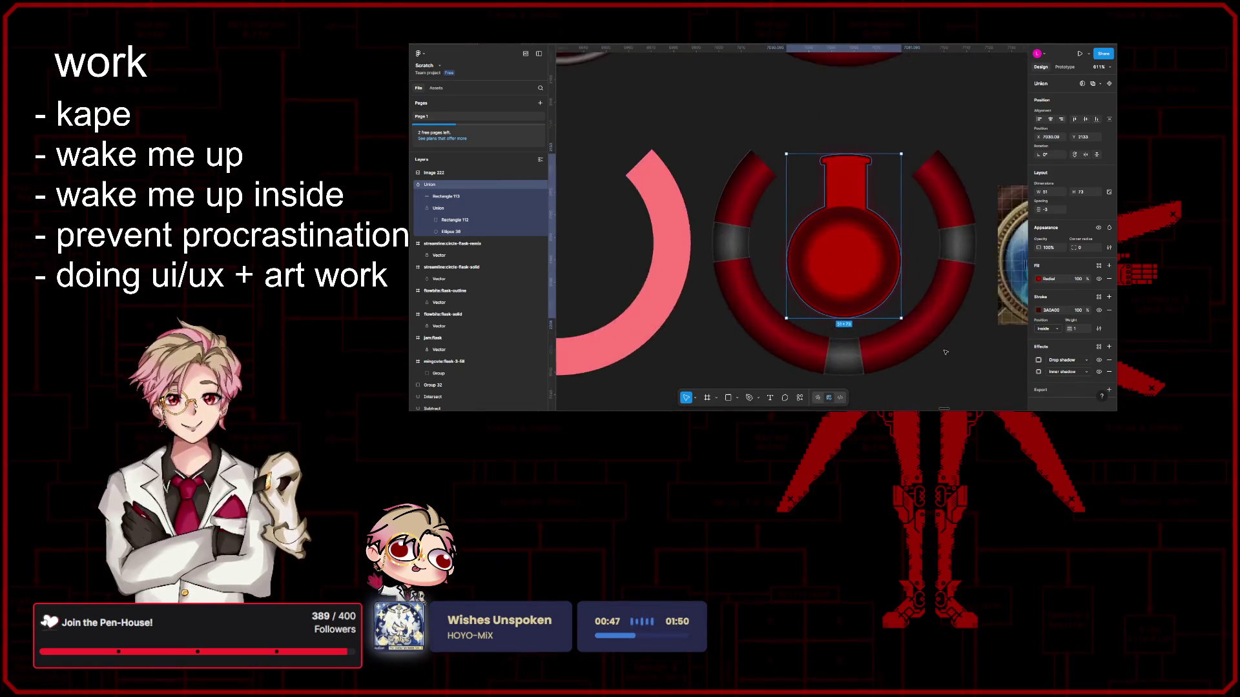
{"action": "scroll", "coordinate": [954, 347], "scroll_direction": "up", "scroll_amount": 5}
Step: Shift the radial gradient's centre, undo it, and leave the flask's fill as it was
{"action": "left_click", "coordinate": [1038, 280]}
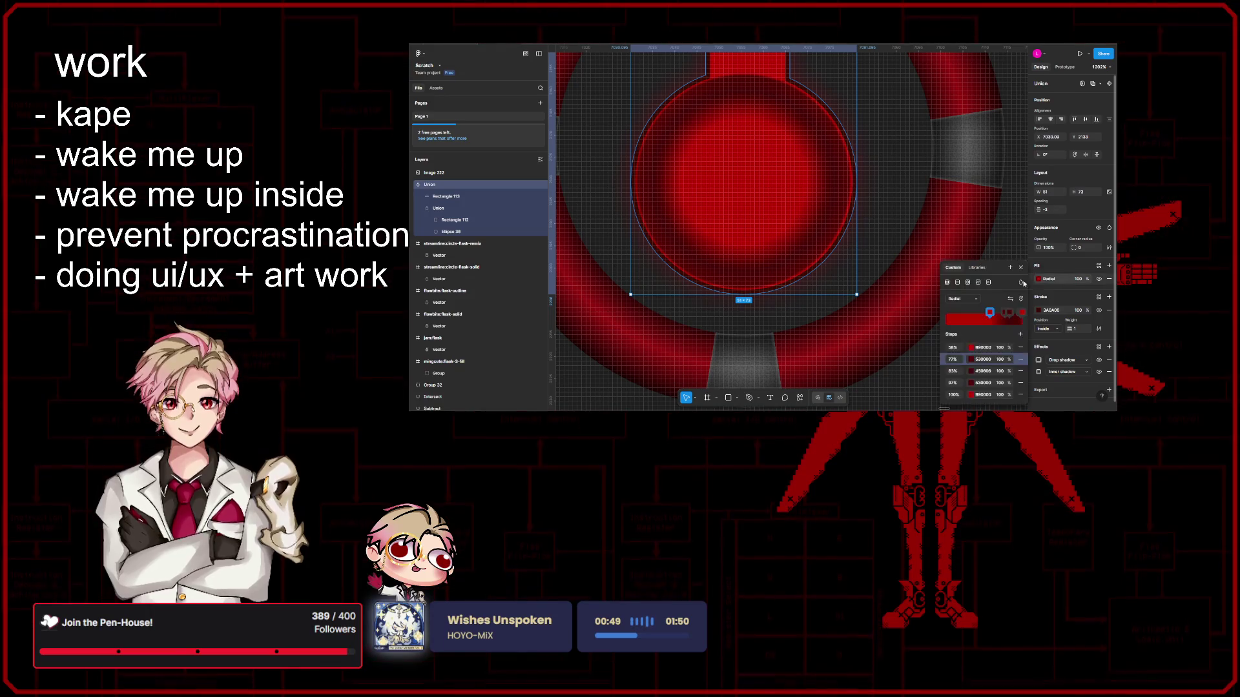
{"action": "scroll", "coordinate": [855, 229], "scroll_direction": "left", "scroll_amount": 2}
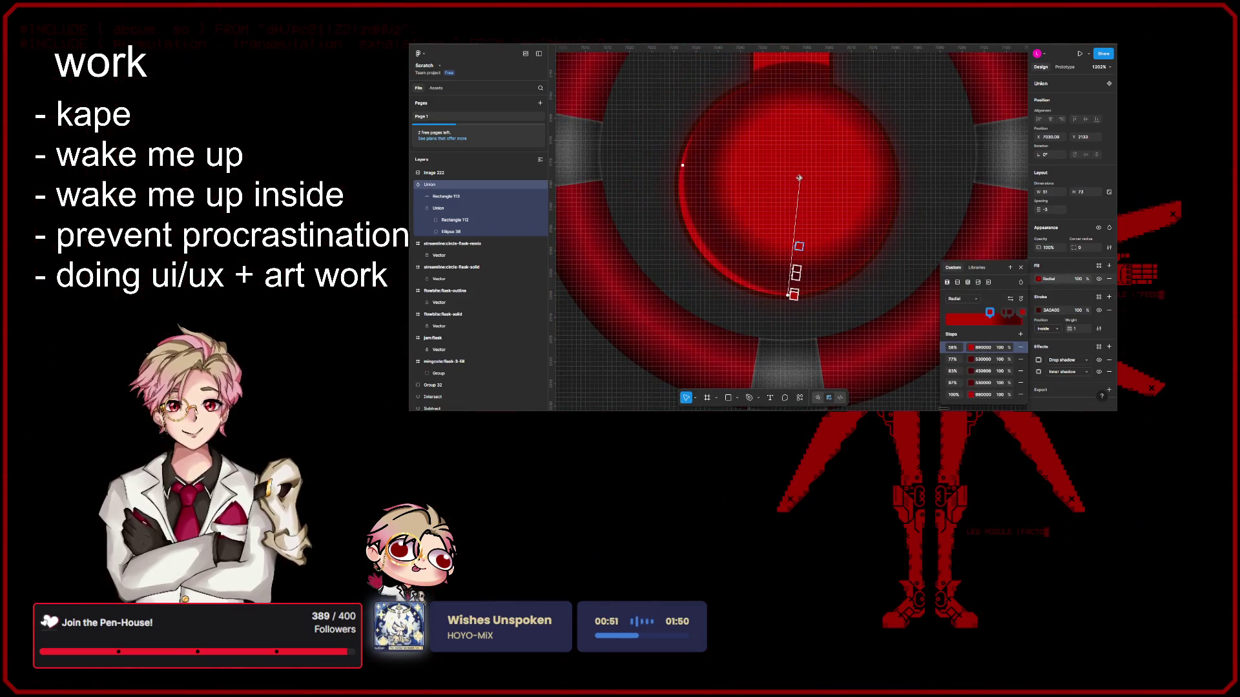
{"action": "left_click_drag", "start_coordinate": [786, 186], "coordinate": [794, 183]}
{"action": "key", "text": "ctrl+z"}
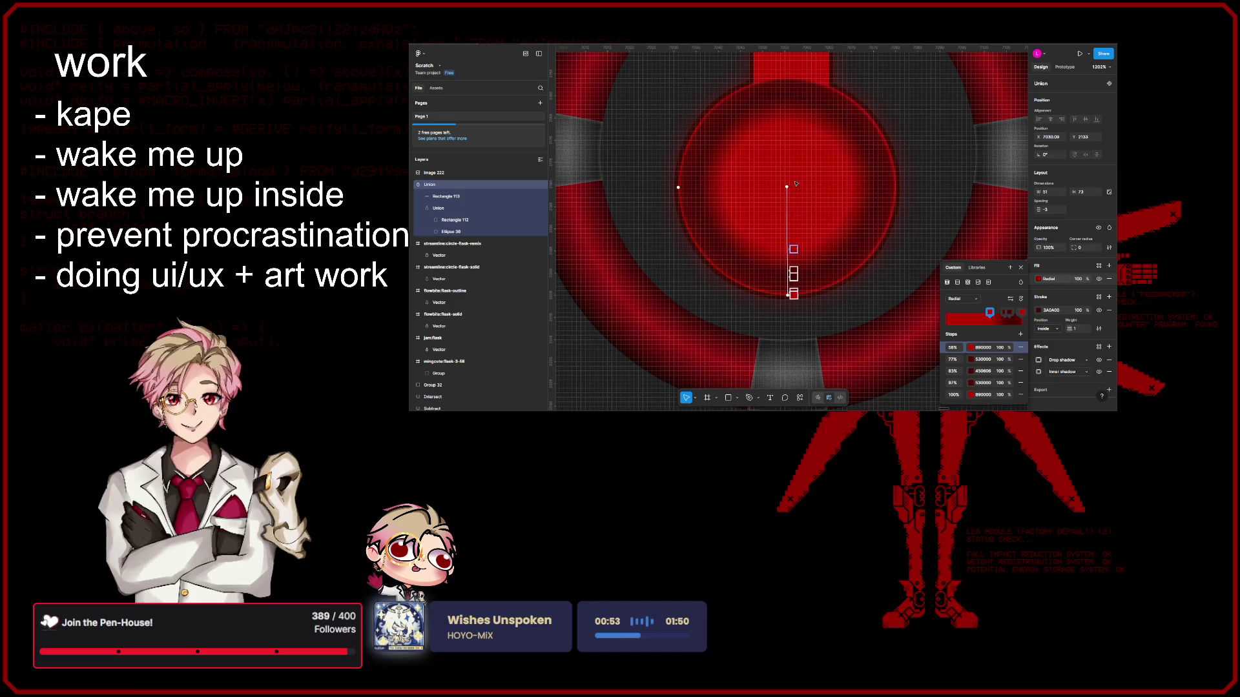
{"action": "scroll", "coordinate": [798, 215], "scroll_direction": "down", "scroll_amount": 5}
{"action": "scroll", "coordinate": [798, 215], "scroll_direction": "down", "scroll_amount": 5}
{"action": "scroll", "coordinate": [799, 215], "scroll_direction": "down", "scroll_amount": 3}
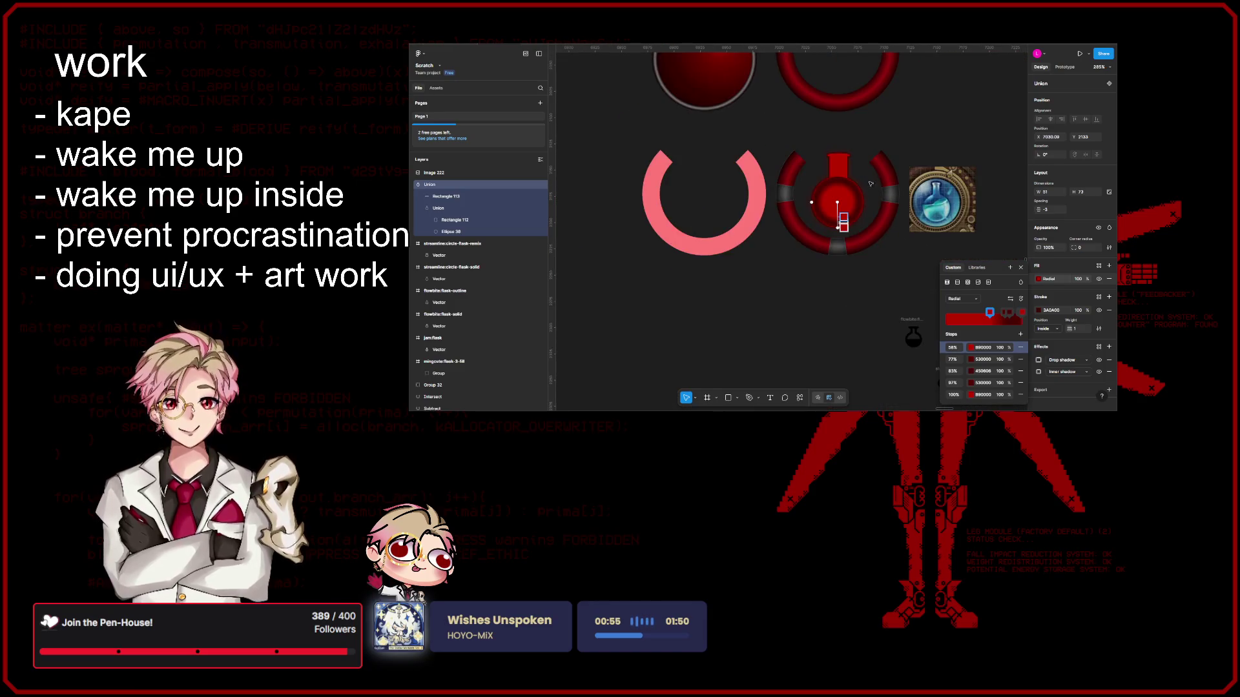
{"action": "scroll", "coordinate": [861, 175], "scroll_direction": "up", "scroll_amount": 1}
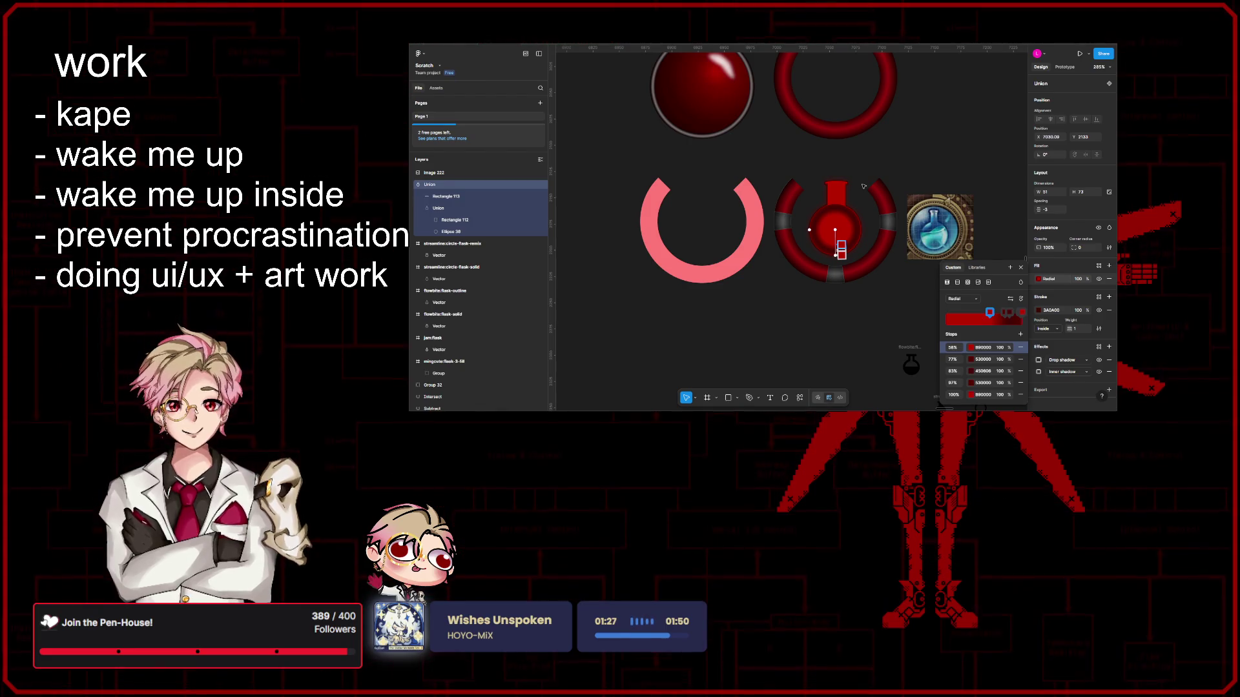
{"action": "left_click", "coordinate": [893, 151]}
{"action": "scroll", "coordinate": [894, 174], "scroll_direction": "down", "scroll_amount": 5}
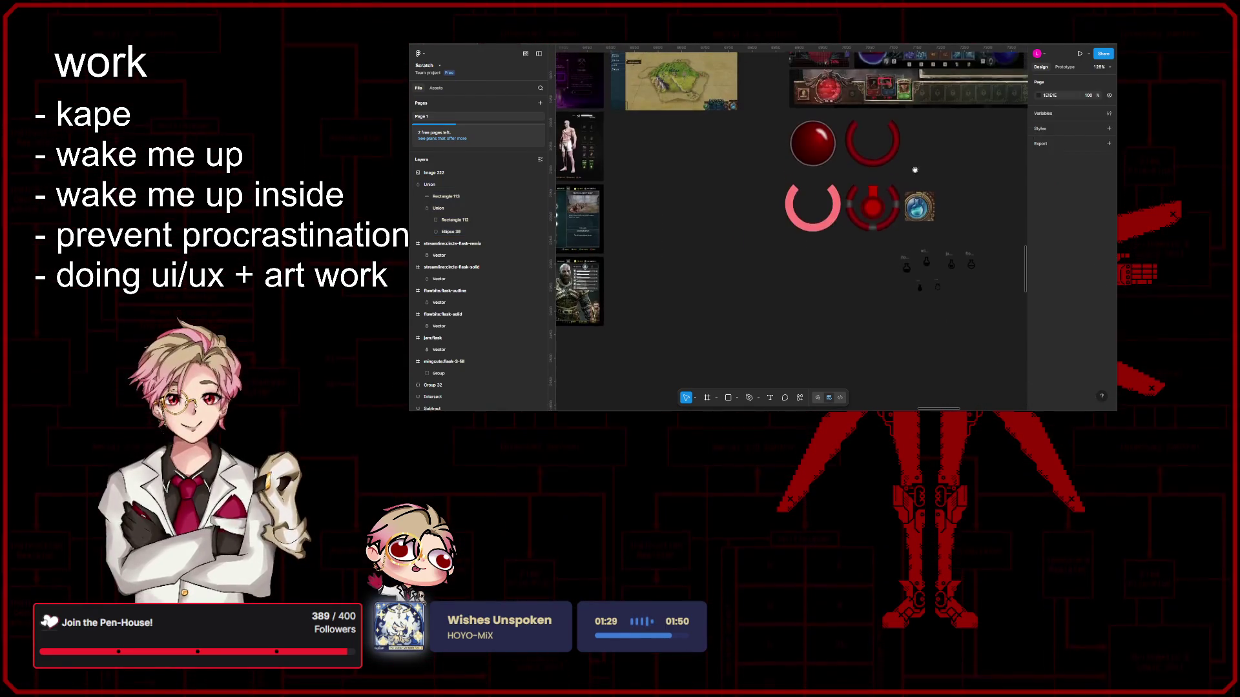
{"action": "scroll", "coordinate": [896, 196], "scroll_direction": "up", "scroll_amount": 1}
{"action": "scroll", "coordinate": [901, 203], "scroll_direction": "up", "scroll_amount": 2}
{"action": "scroll", "coordinate": [910, 218], "scroll_direction": "up", "scroll_amount": 1}
{"action": "scroll", "coordinate": [921, 230], "scroll_direction": "up", "scroll_amount": 2}
{"action": "scroll", "coordinate": [921, 231], "scroll_direction": "down", "scroll_amount": 3}
{"action": "scroll", "coordinate": [925, 238], "scroll_direction": "down", "scroll_amount": 3}
{"action": "scroll", "coordinate": [927, 246], "scroll_direction": "down", "scroll_amount": 3}
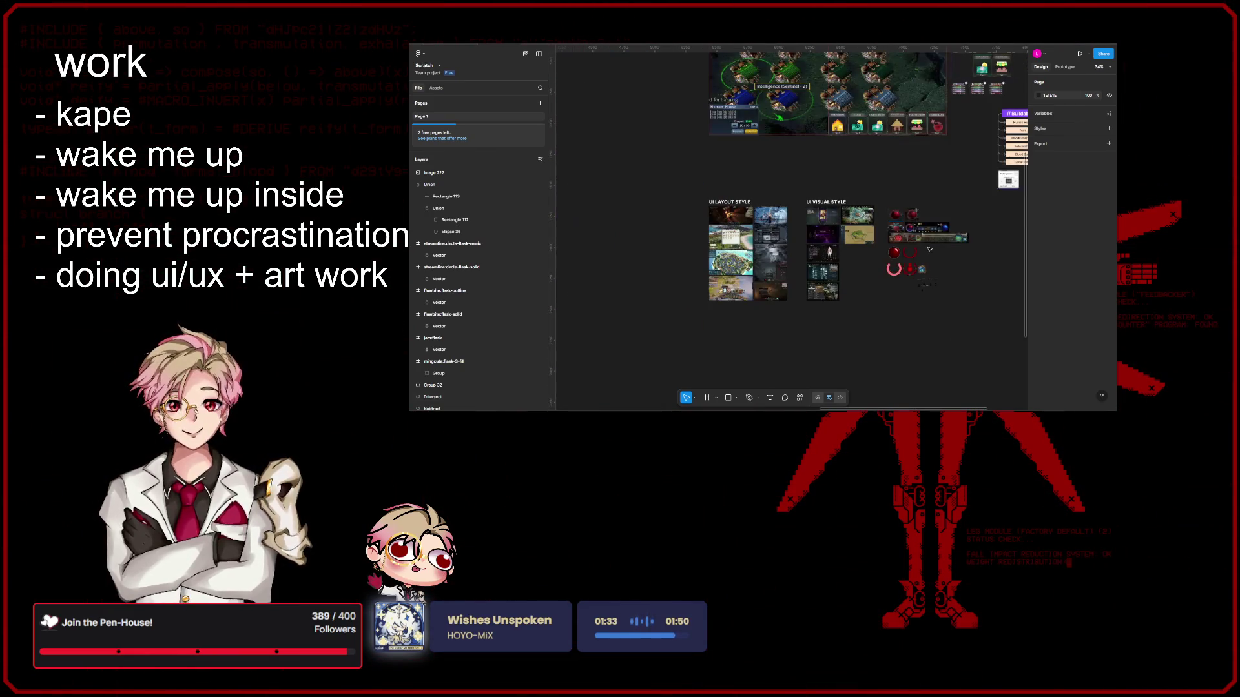
{"action": "scroll", "coordinate": [942, 180], "scroll_direction": "up", "scroll_amount": 3}
{"action": "scroll", "coordinate": [925, 183], "scroll_direction": "down", "scroll_amount": 3}
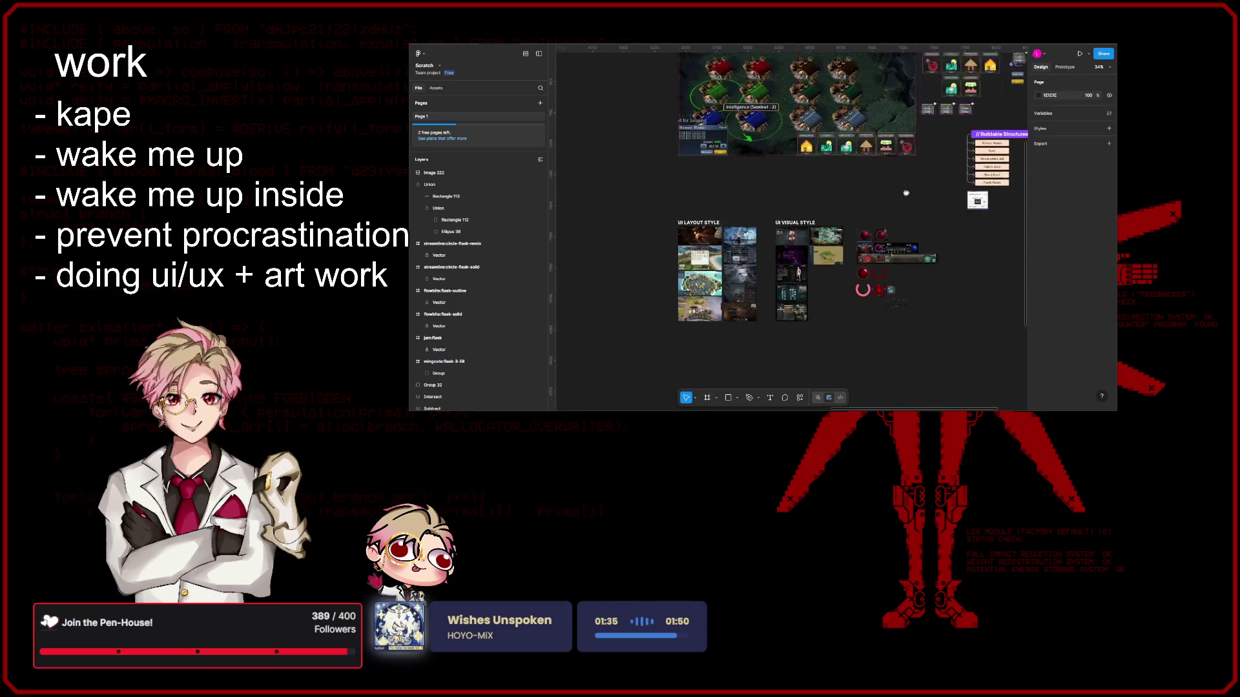
{"action": "scroll", "coordinate": [901, 184], "scroll_direction": "down", "scroll_amount": 2}
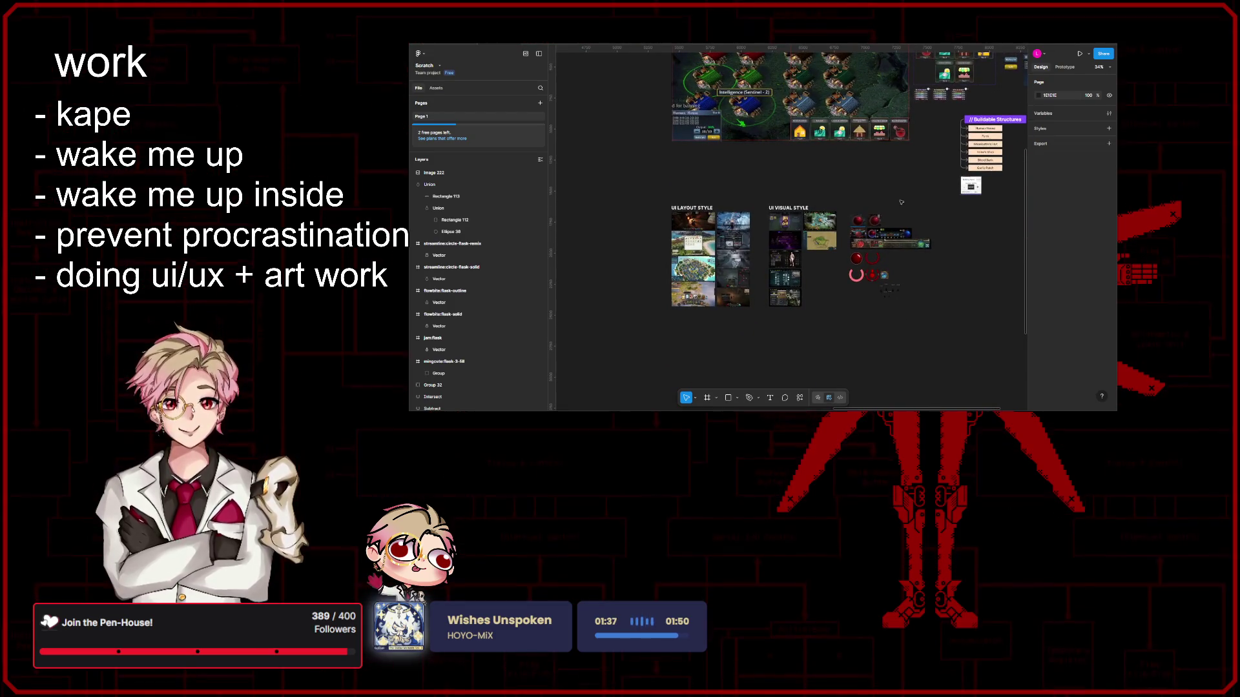
{"action": "scroll", "coordinate": [875, 248], "scroll_direction": "up", "scroll_amount": 2}
{"action": "scroll", "coordinate": [899, 275], "scroll_direction": "up", "scroll_amount": 3}
{"action": "scroll", "coordinate": [872, 243], "scroll_direction": "down", "scroll_amount": 2}
{"action": "scroll", "coordinate": [790, 125], "scroll_direction": "up", "scroll_amount": 2}
{"action": "scroll", "coordinate": [791, 123], "scroll_direction": "up", "scroll_amount": 3}
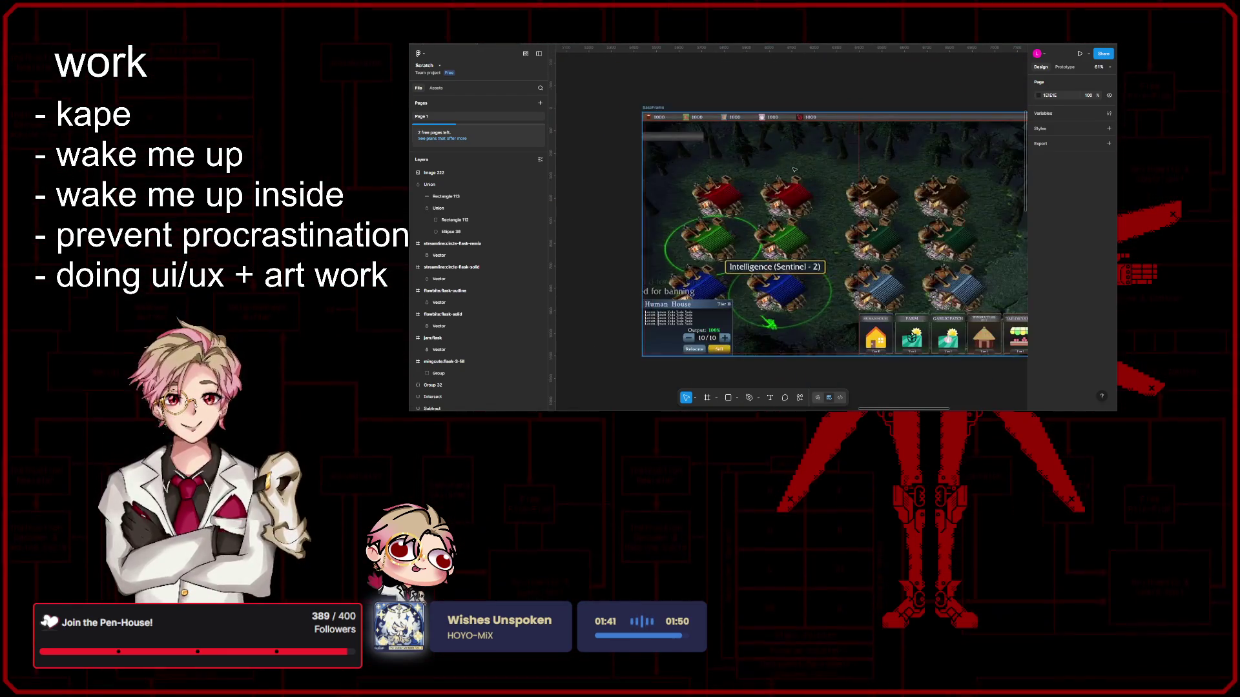
{"action": "left_click", "coordinate": [721, 184]}
{"action": "scroll", "coordinate": [721, 184], "scroll_direction": "down", "scroll_amount": 2}
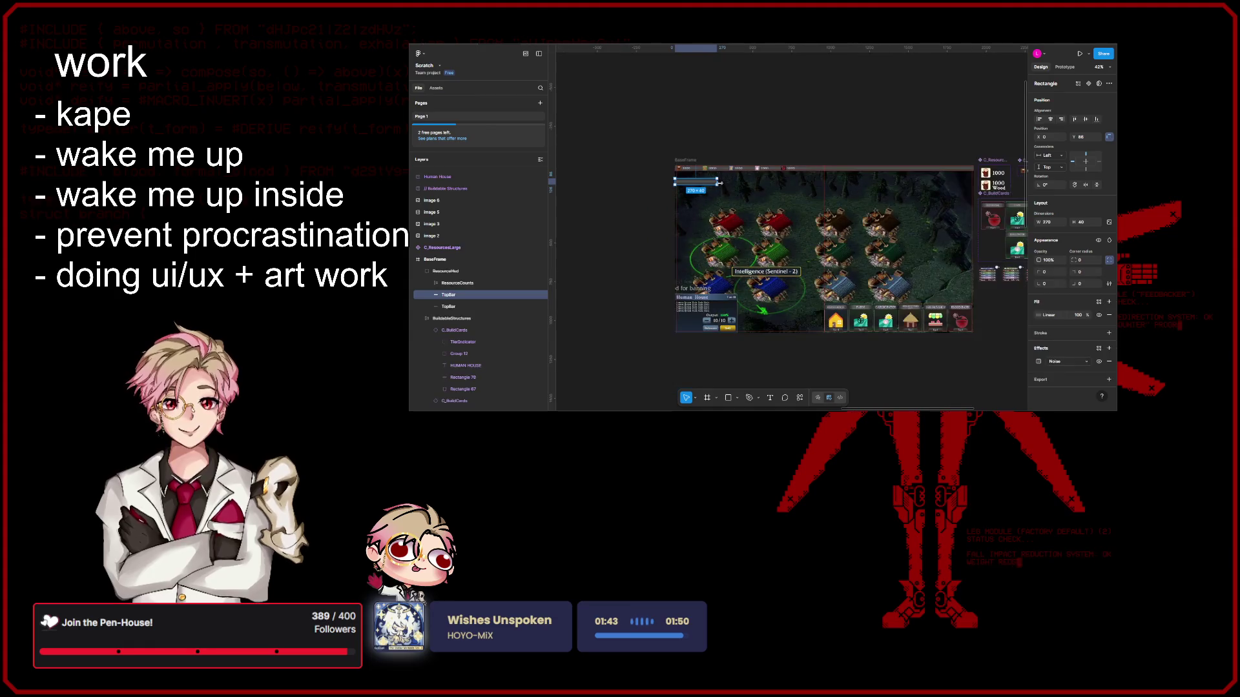
{"action": "left_click_drag", "start_coordinate": [739, 181], "coordinate": [972, 193]}
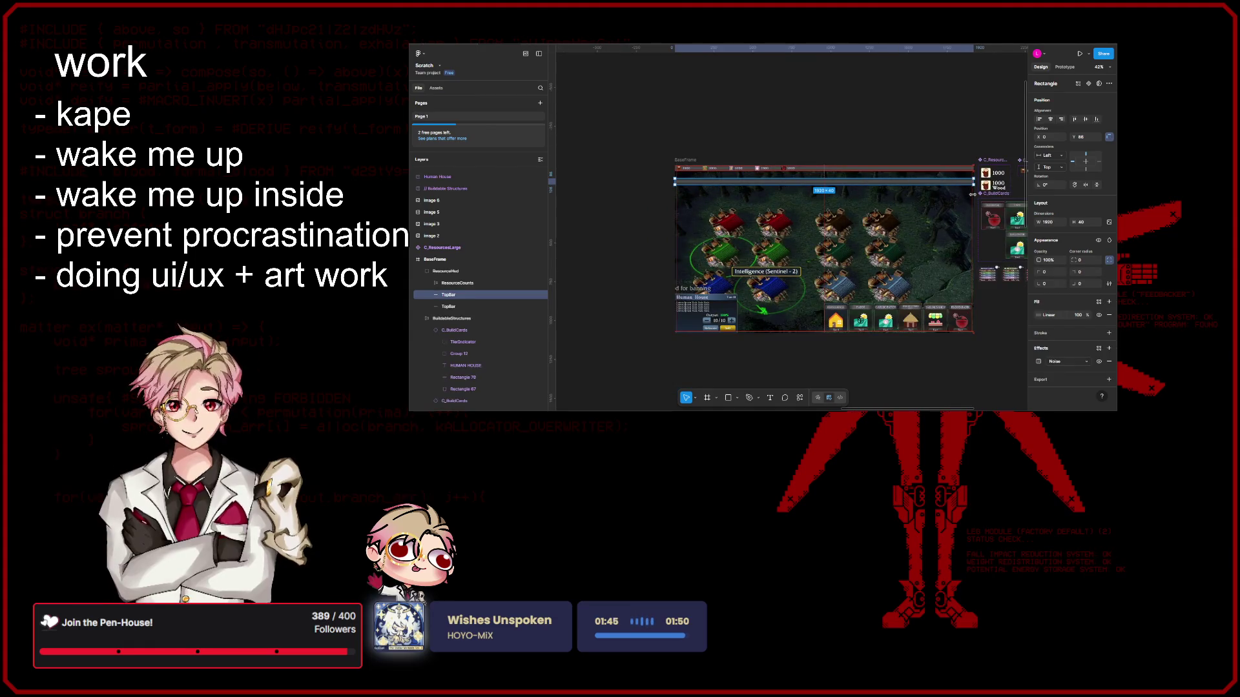
{"action": "scroll", "coordinate": [971, 194], "scroll_direction": "up", "scroll_amount": 3}
{"action": "scroll", "coordinate": [968, 195], "scroll_direction": "up", "scroll_amount": 3}
{"action": "scroll", "coordinate": [965, 195], "scroll_direction": "up", "scroll_amount": 3}
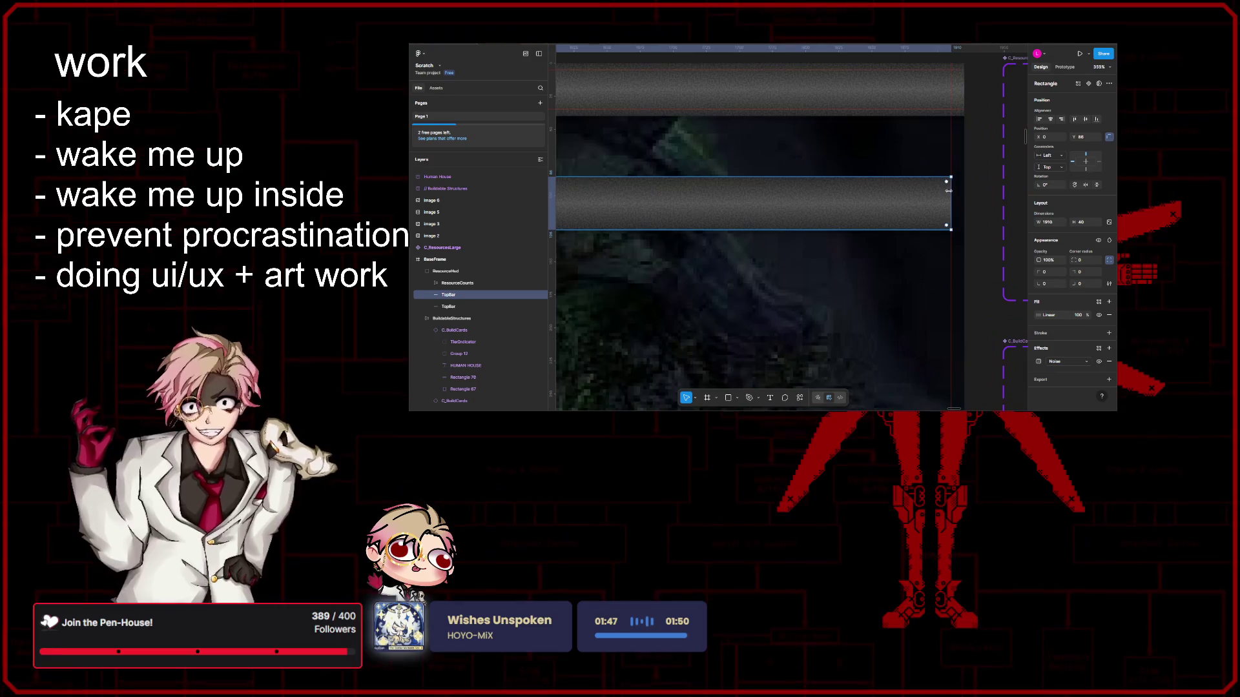
{"action": "scroll", "coordinate": [964, 194], "scroll_direction": "down", "scroll_amount": 5}
{"action": "scroll", "coordinate": [831, 204], "scroll_direction": "up", "scroll_amount": 2}
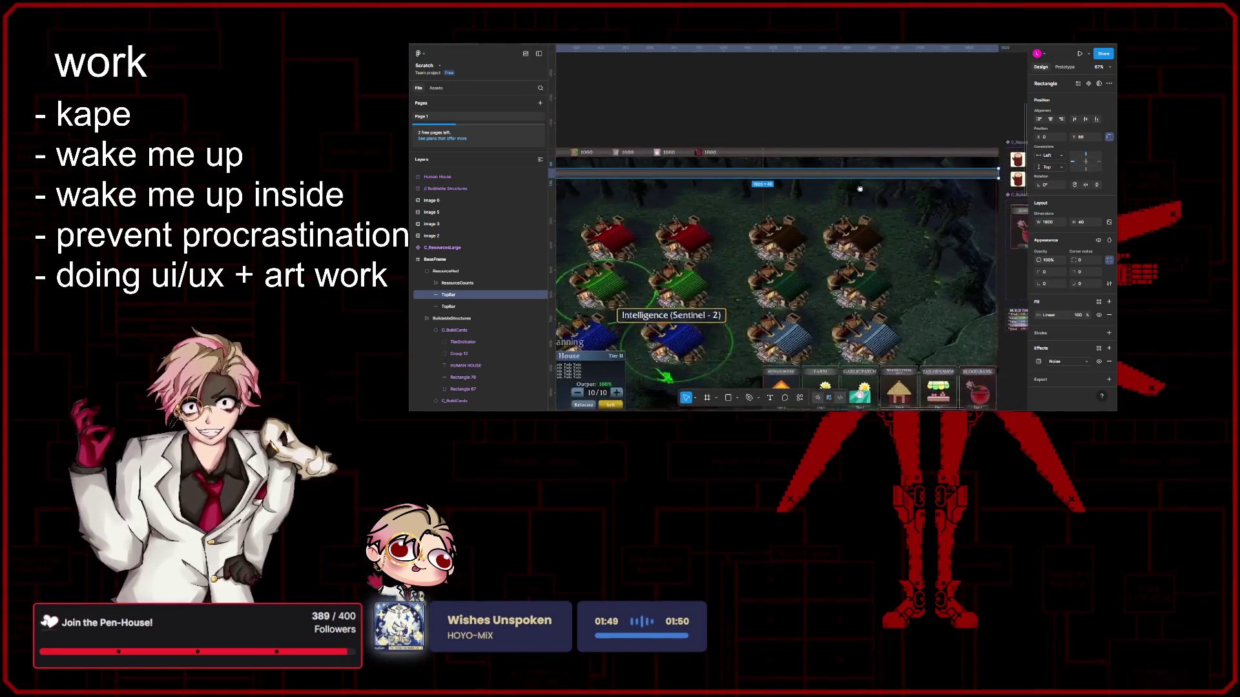
{"action": "scroll", "coordinate": [831, 205], "scroll_direction": "up", "scroll_amount": 2}
{"action": "scroll", "coordinate": [779, 208], "scroll_direction": "up", "scroll_amount": 2}
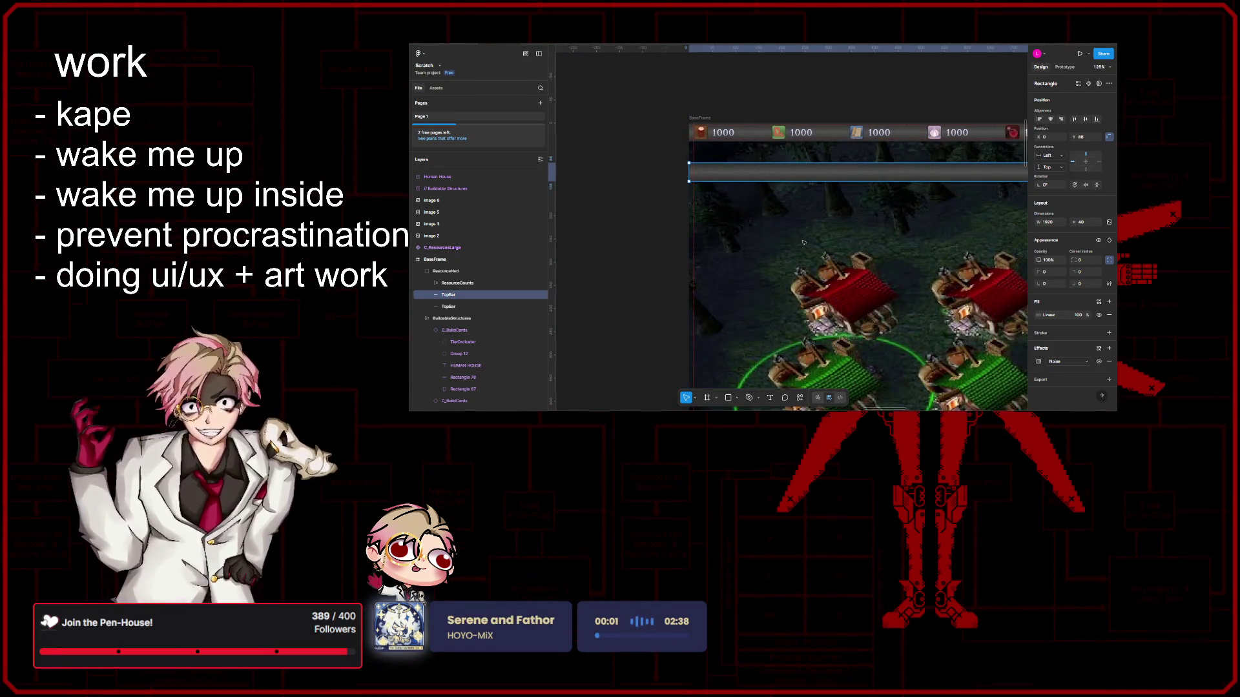
{"action": "left_click", "coordinate": [785, 221]}
Step: Place one circle at the bar's left end and two smaller copies further along it
{"action": "left_click_drag", "start_coordinate": [785, 222], "coordinate": [716, 199]}
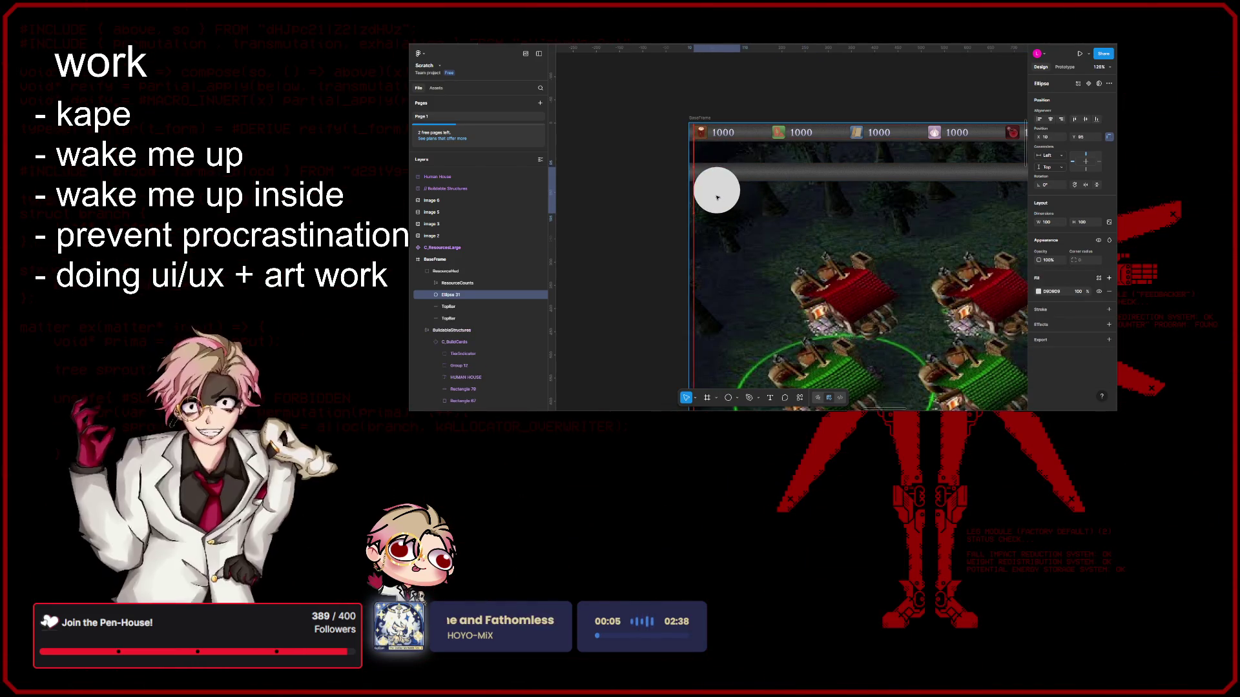
{"action": "scroll", "coordinate": [775, 221], "scroll_direction": "up", "scroll_amount": 2}
{"action": "scroll", "coordinate": [775, 221], "scroll_direction": "down", "scroll_amount": 5}
{"action": "scroll", "coordinate": [797, 219], "scroll_direction": "up", "scroll_amount": 3}
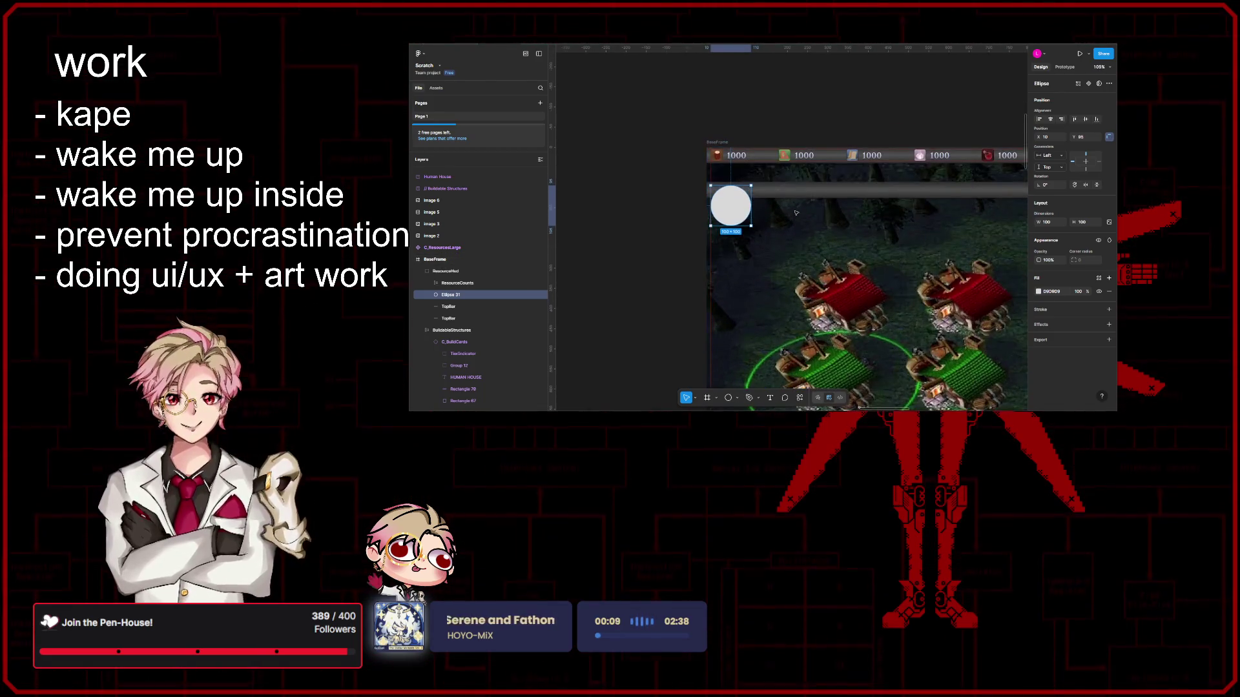
{"action": "key", "text": "ctrl+d"}
{"action": "left_click_drag", "start_coordinate": [816, 213], "coordinate": [796, 209]}
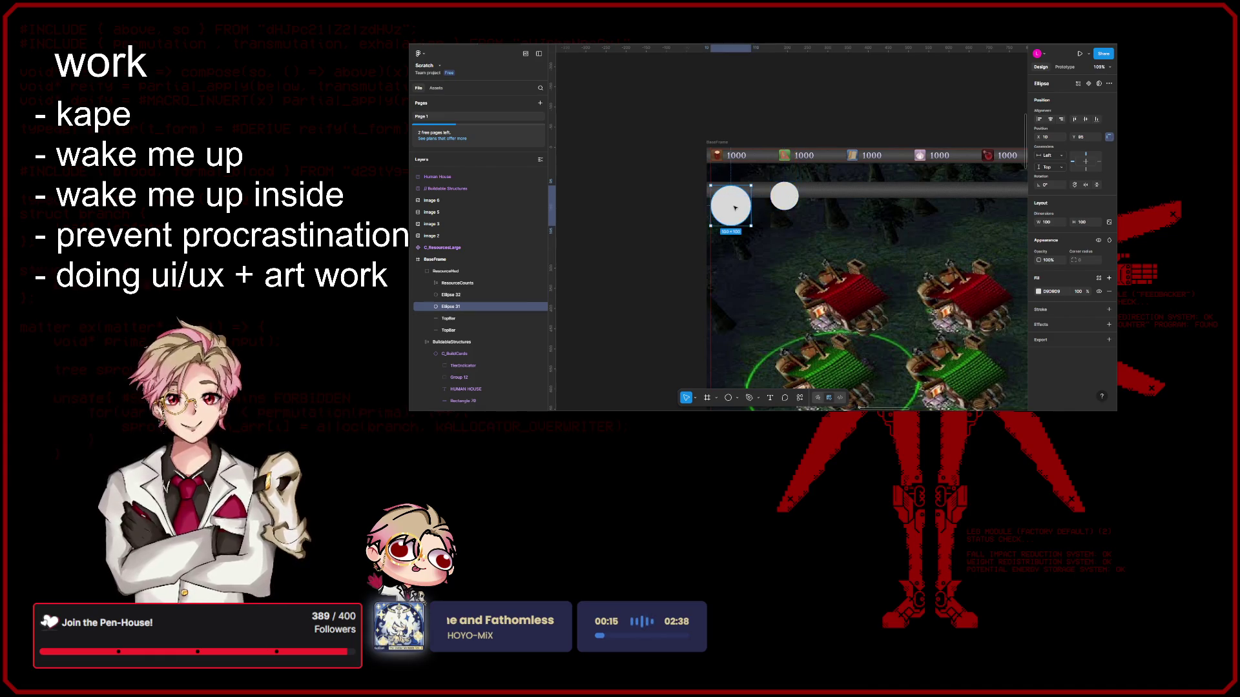
{"action": "mouse_move", "coordinate": [790, 203]}
{"action": "left_mouse_down"}
{"action": "mouse_move", "coordinate": [820, 201]}
{"action": "mouse_move", "coordinate": [809, 201]}
{"action": "left_mouse_up"}
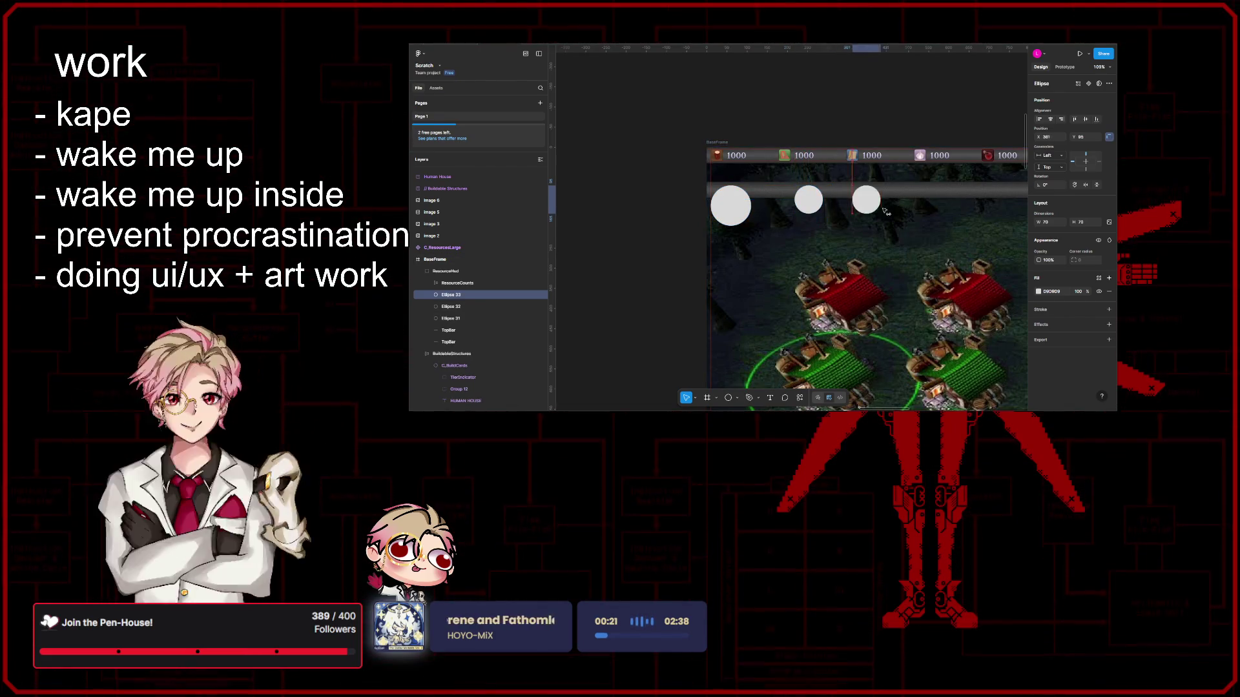
{"action": "left_click_drag", "start_coordinate": [809, 201], "coordinate": [885, 200]}
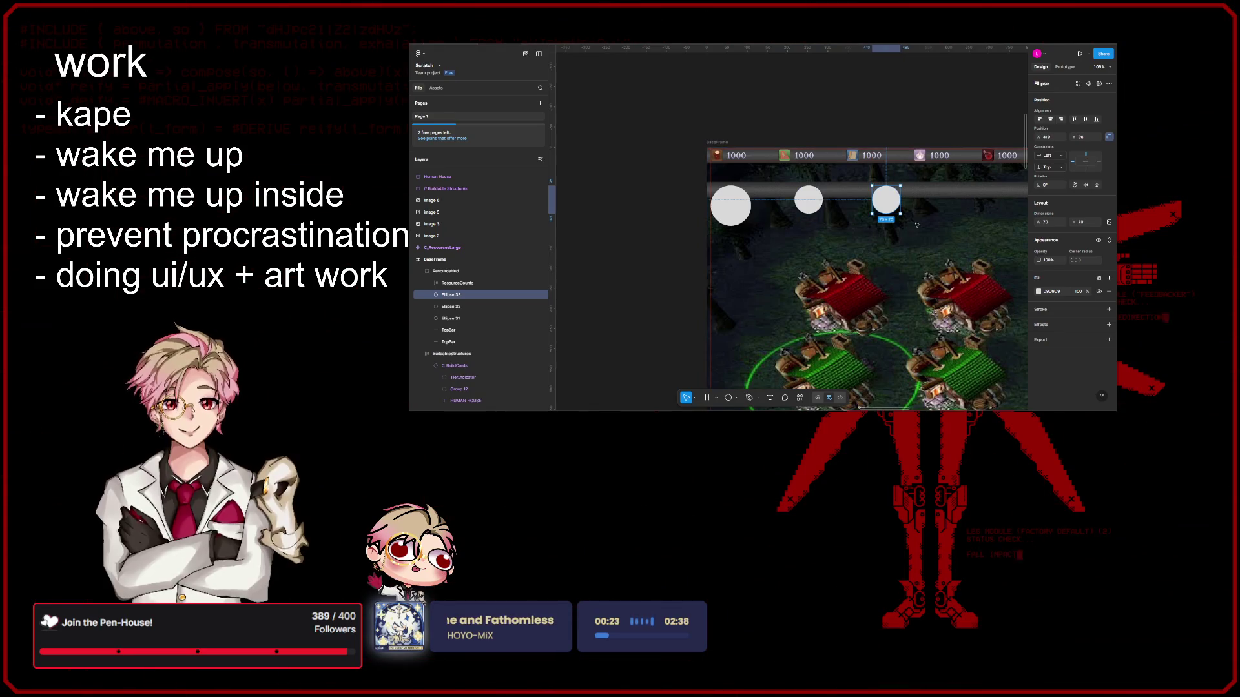
{"action": "key", "text": "Escape"}
{"action": "scroll", "coordinate": [885, 210], "scroll_direction": "down", "scroll_amount": 3}
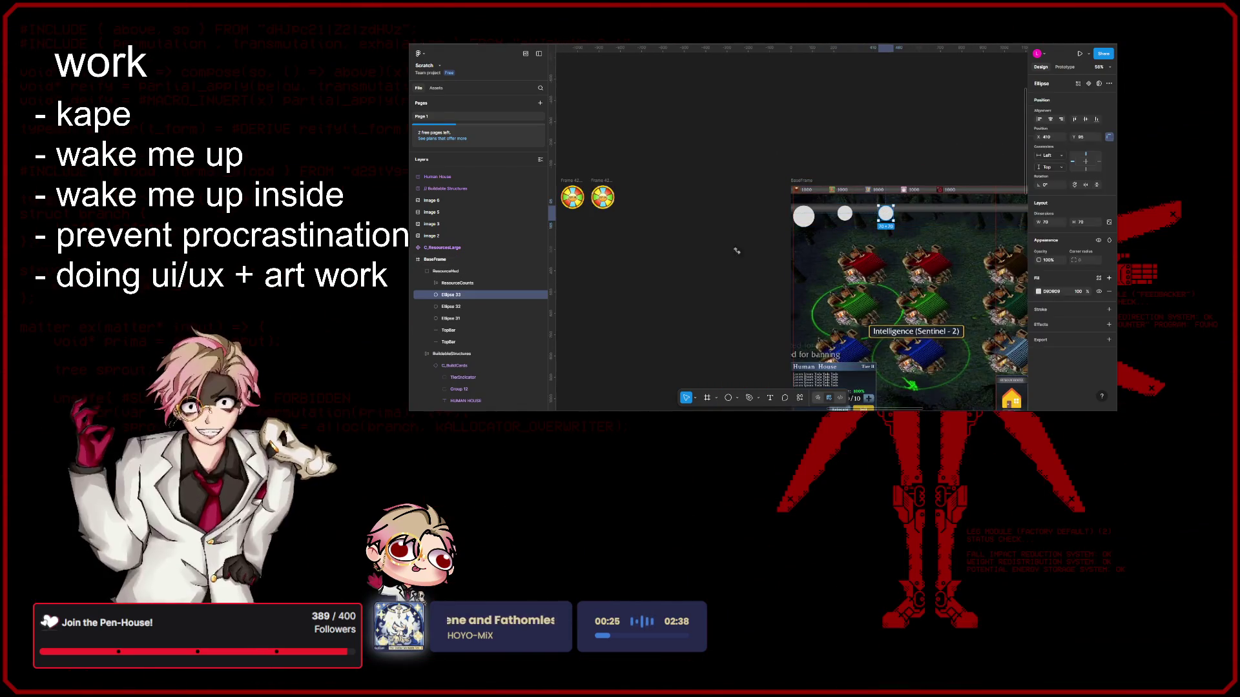
{"action": "scroll", "coordinate": [886, 212], "scroll_direction": "down", "scroll_amount": 3}
{"action": "scroll", "coordinate": [787, 148], "scroll_direction": "up", "scroll_amount": 5}
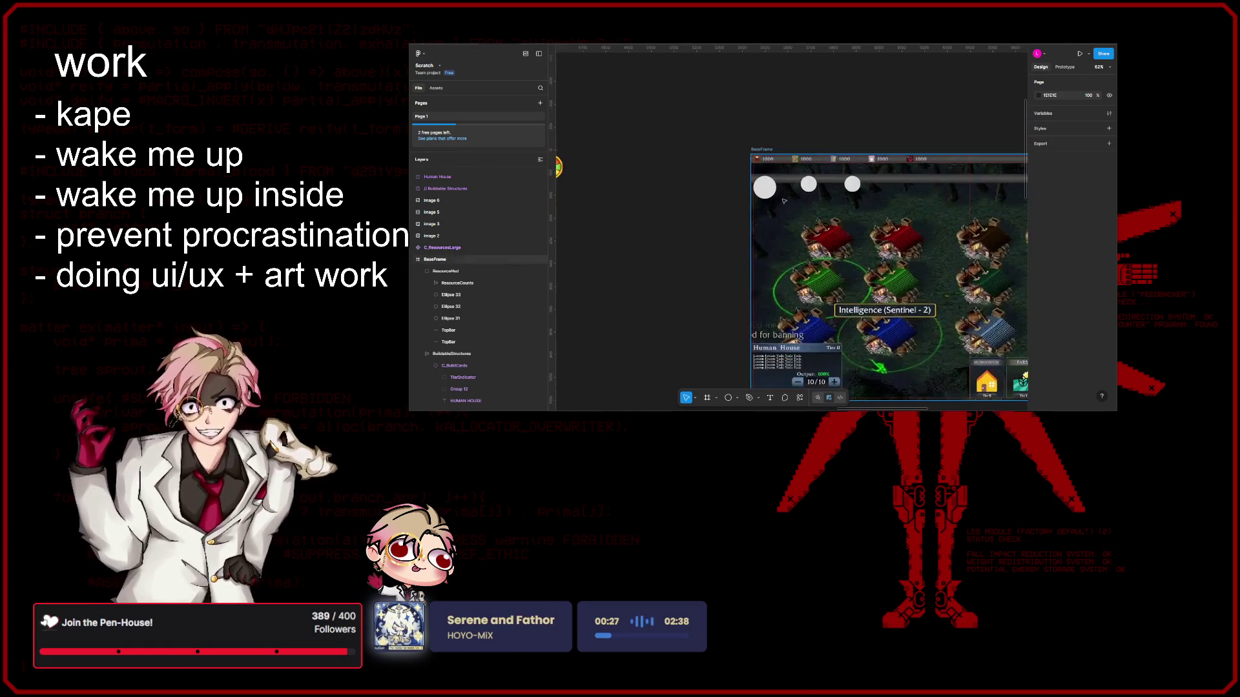
{"action": "scroll", "coordinate": [790, 190], "scroll_direction": "up", "scroll_amount": 1}
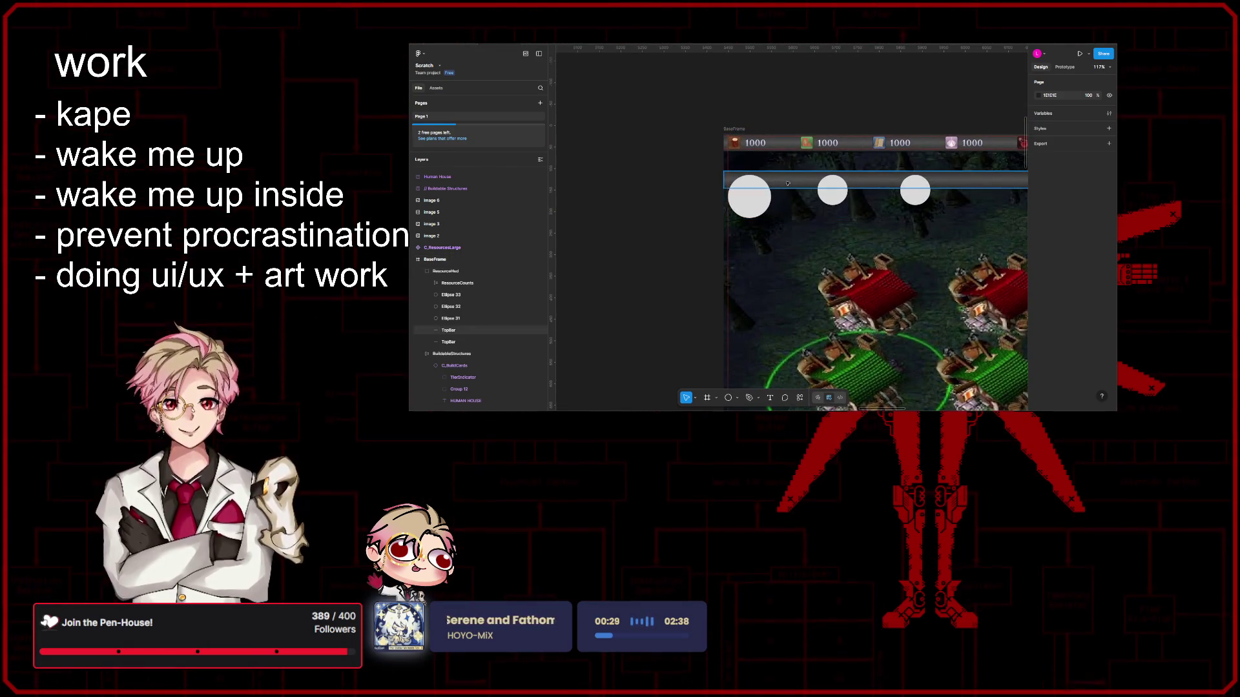
Step: Group the three circles beneath the grey TopBar together
{"action": "left_click", "coordinate": [788, 188]}
{"action": "scroll", "coordinate": [784, 186], "scroll_direction": "up", "scroll_amount": 3}
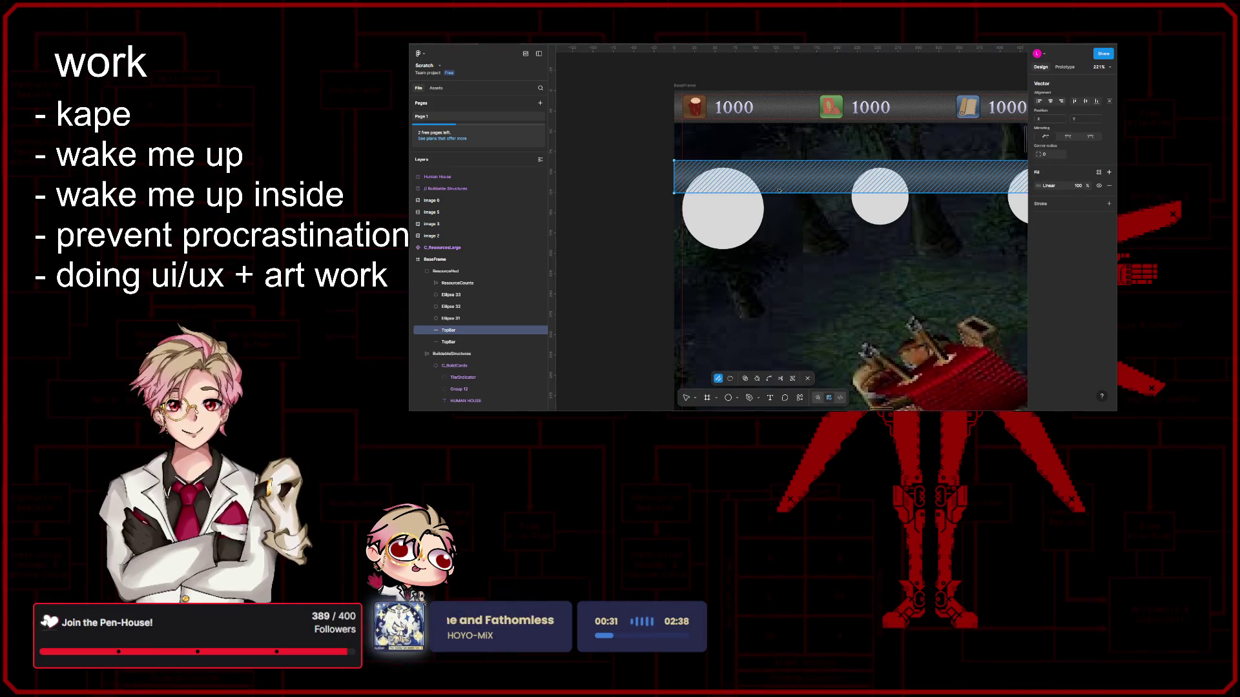
{"action": "left_click", "coordinate": [734, 217]}
{"action": "left_click", "coordinate": [880, 198], "text": "shift"}
{"action": "scroll", "coordinate": [877, 215], "scroll_direction": "right", "scroll_amount": 3}
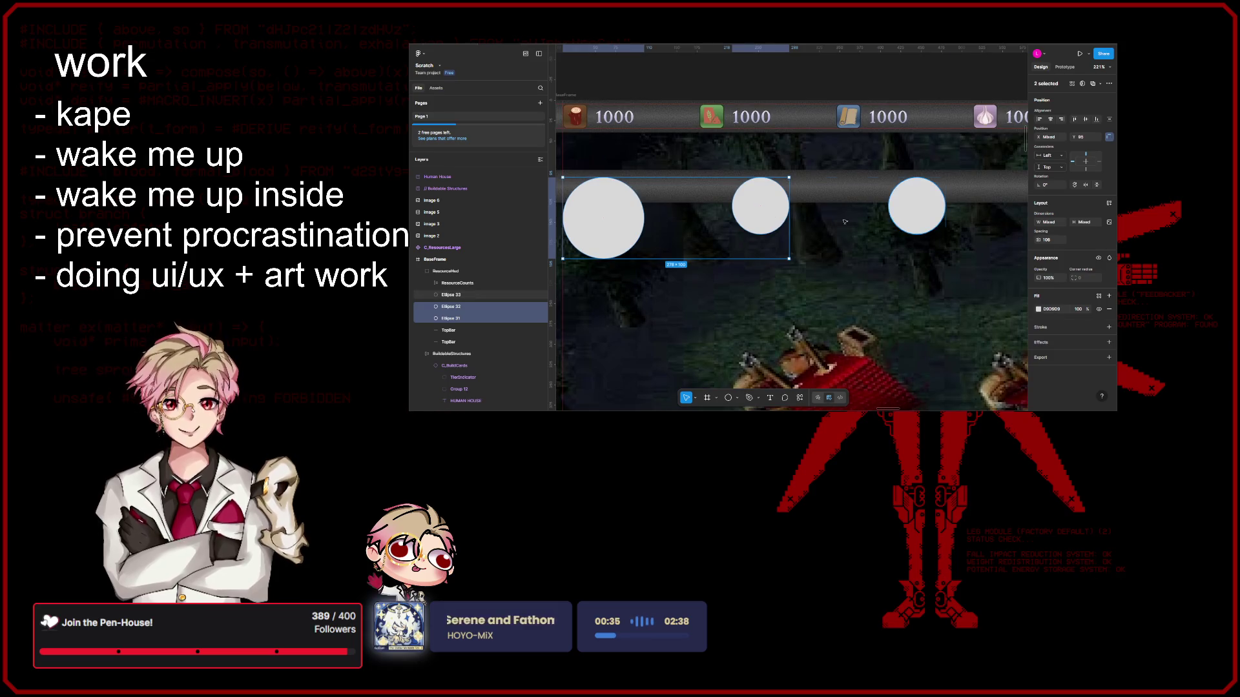
{"action": "left_click", "coordinate": [905, 209], "text": "shift"}
{"action": "key", "text": "ctrl+g"}
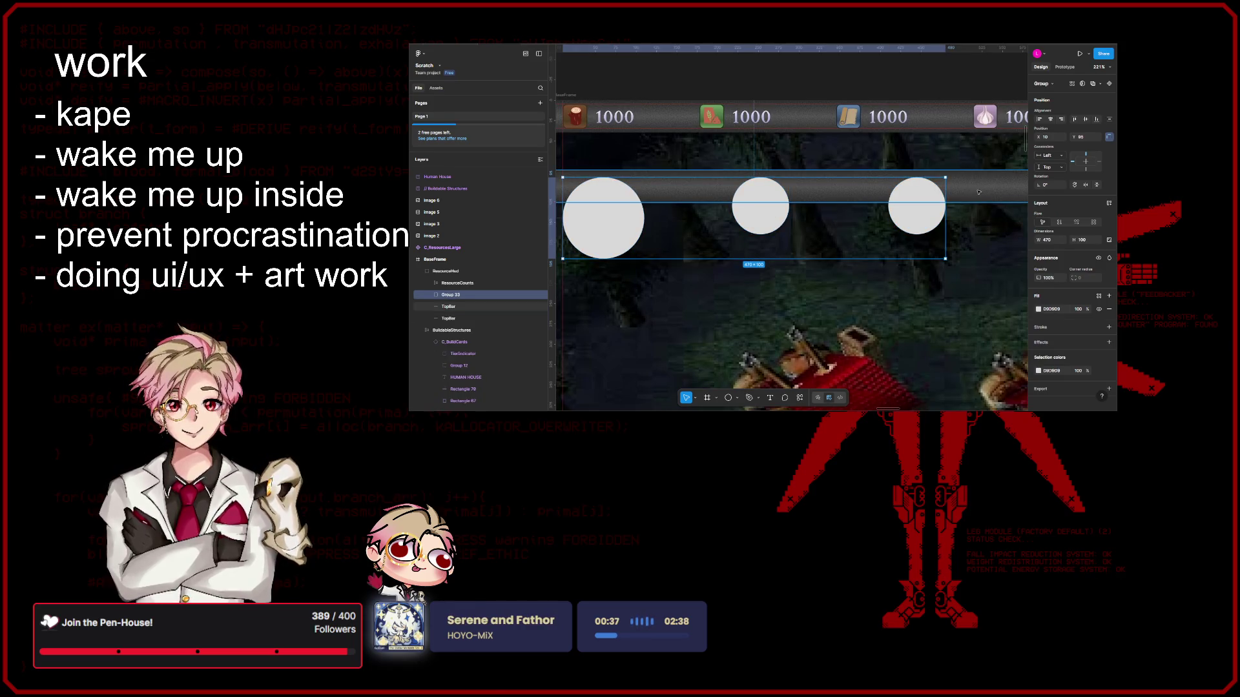
Step: Boolean-Union the circle group with the TopBar into one scalloped shape and select the bar inside it
{"action": "left_click", "coordinate": [1104, 87]}
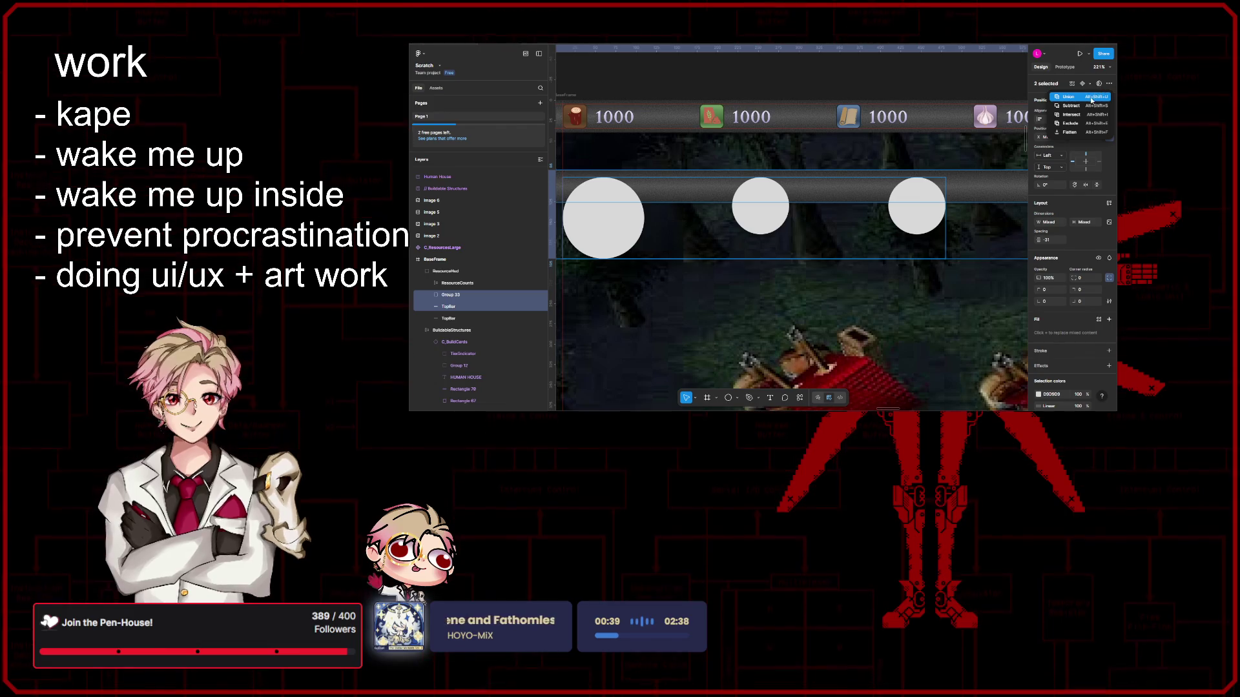
{"action": "left_click", "coordinate": [1092, 98]}
{"action": "scroll", "coordinate": [908, 223], "scroll_direction": "down", "scroll_amount": 3}
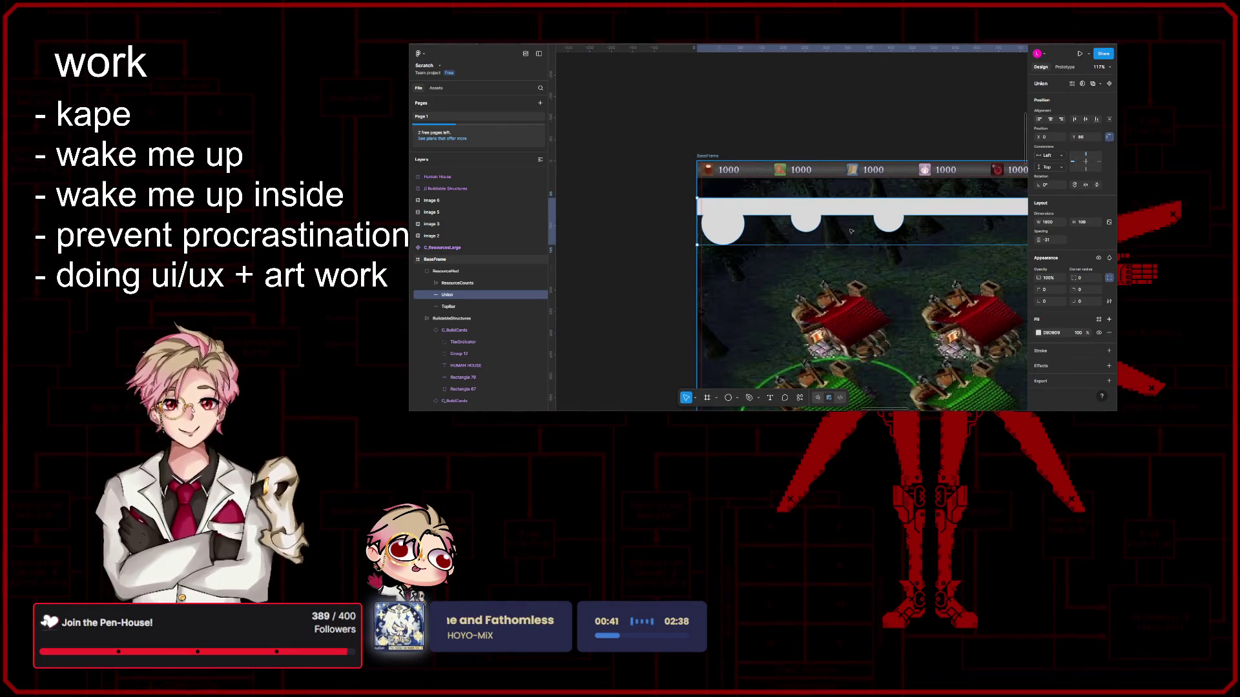
{"action": "key", "text": "ctrl+z"}
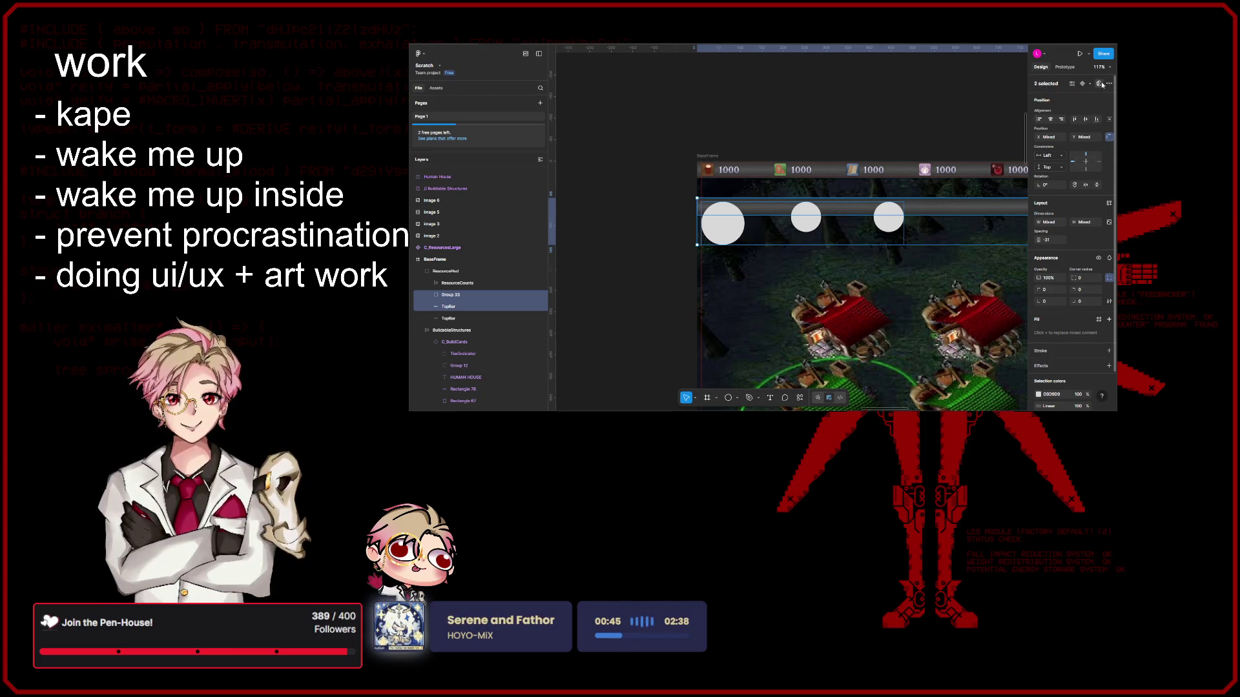
{"action": "left_click", "coordinate": [1092, 83]}
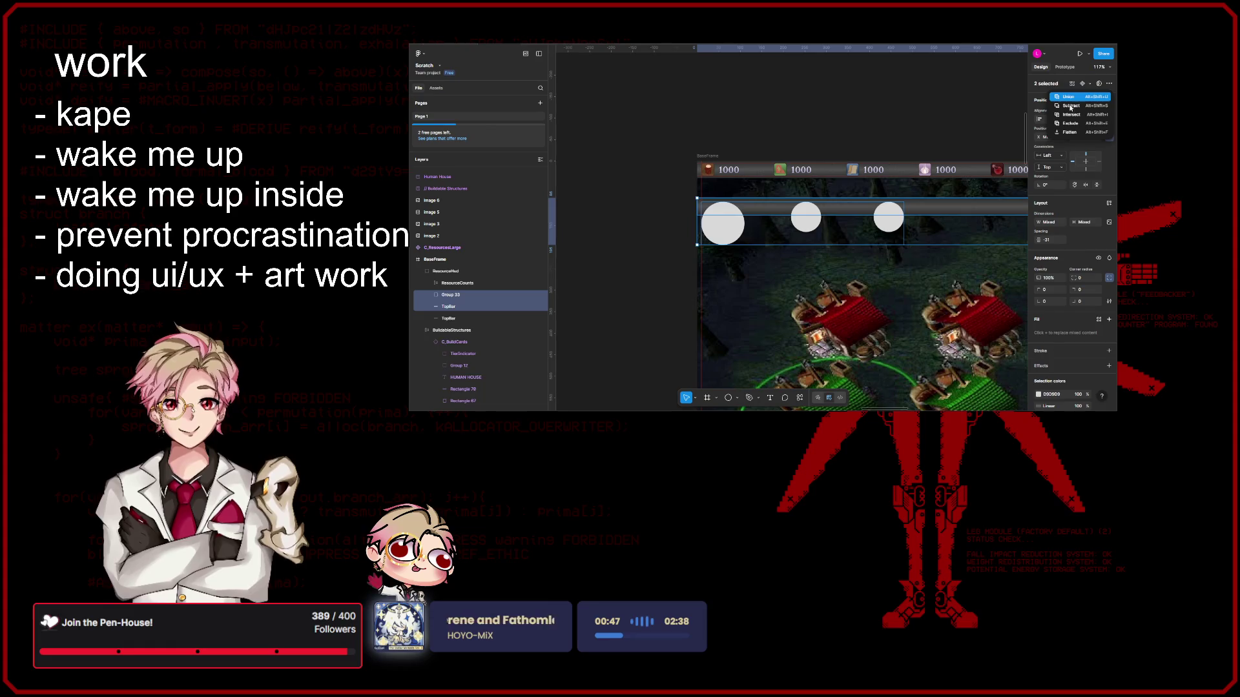
{"action": "left_click", "coordinate": [1069, 98]}
{"action": "left_click", "coordinate": [435, 295]}
{"action": "left_click", "coordinate": [526, 323]}
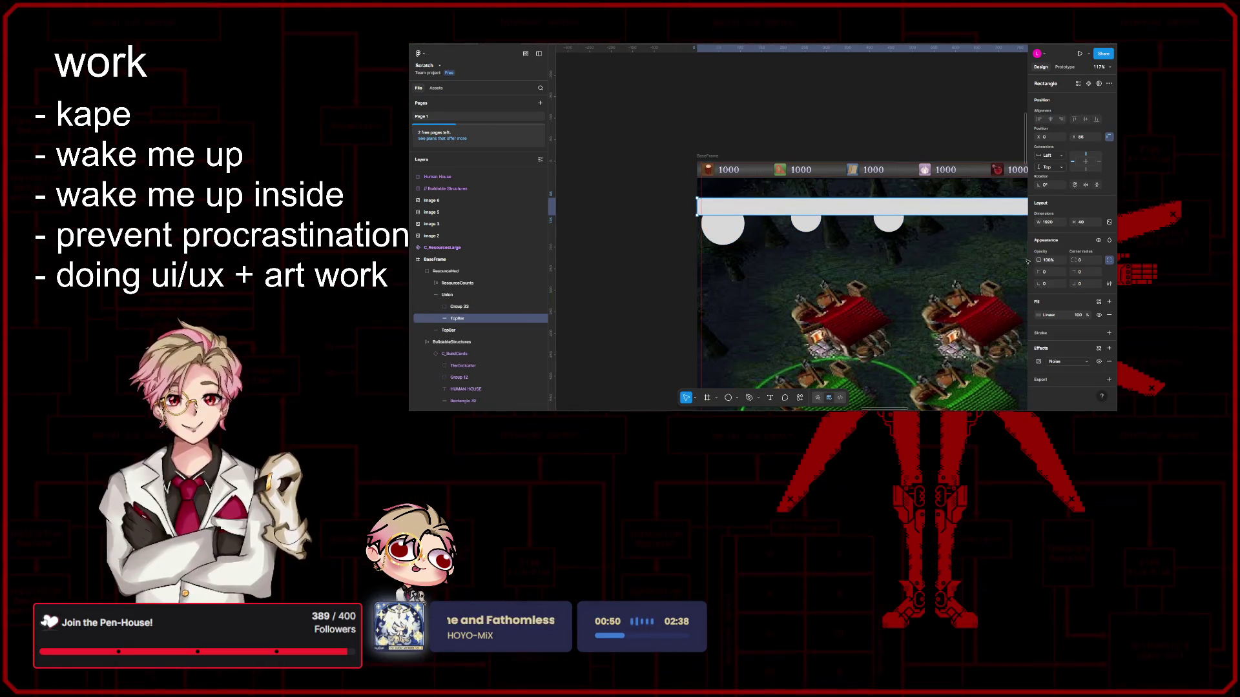
Step: Copy the TopBar's grey gradient fill onto the merged Union shape
{"action": "left_click", "coordinate": [1048, 315]}
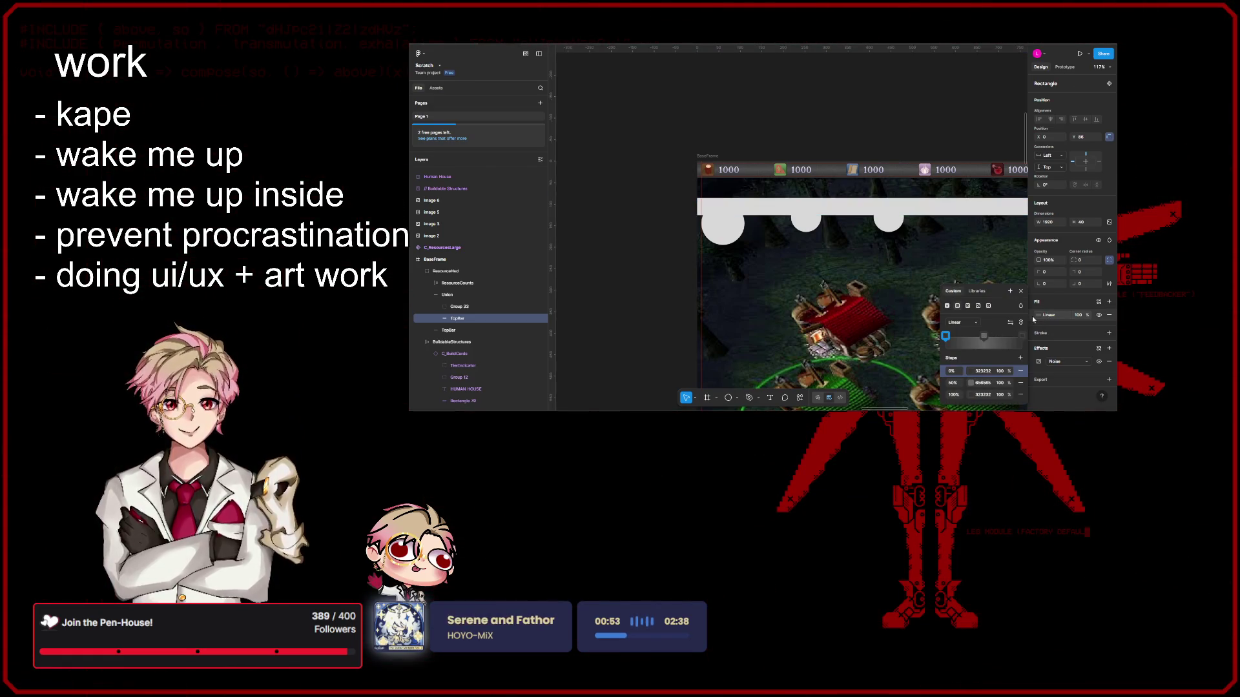
{"action": "left_click", "coordinate": [1030, 311]}
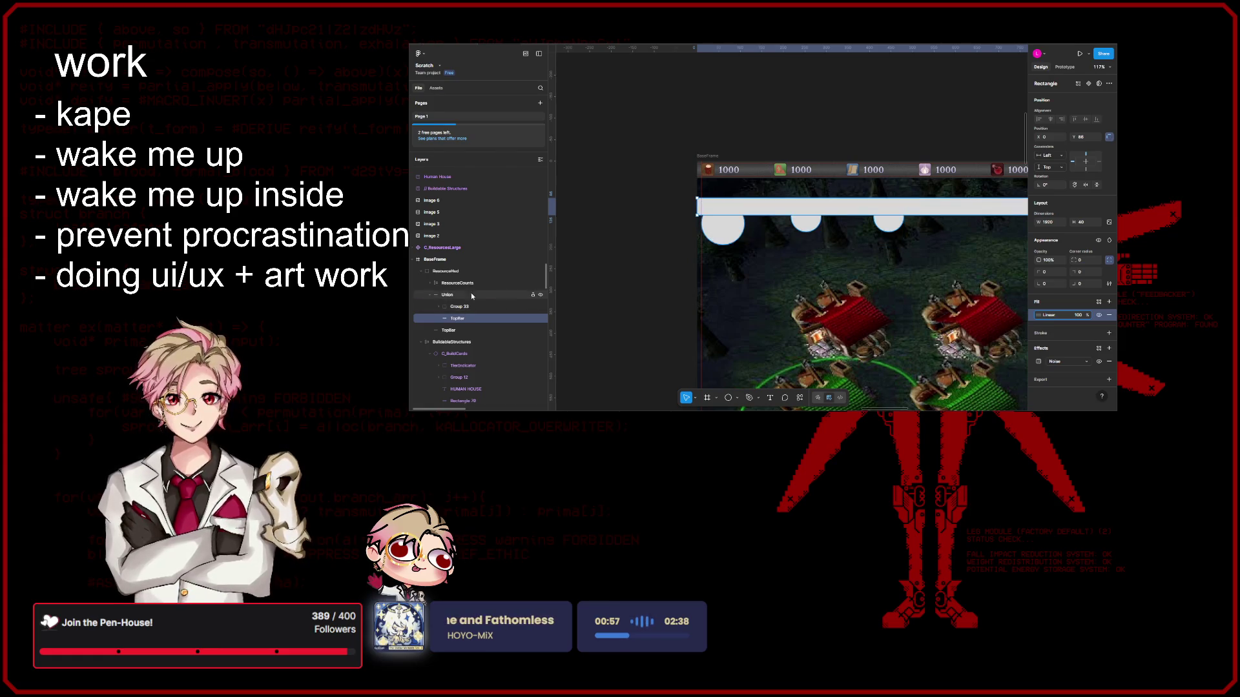
{"action": "left_click", "coordinate": [451, 294]}
{"action": "key", "text": "ctrl+alt+v"}
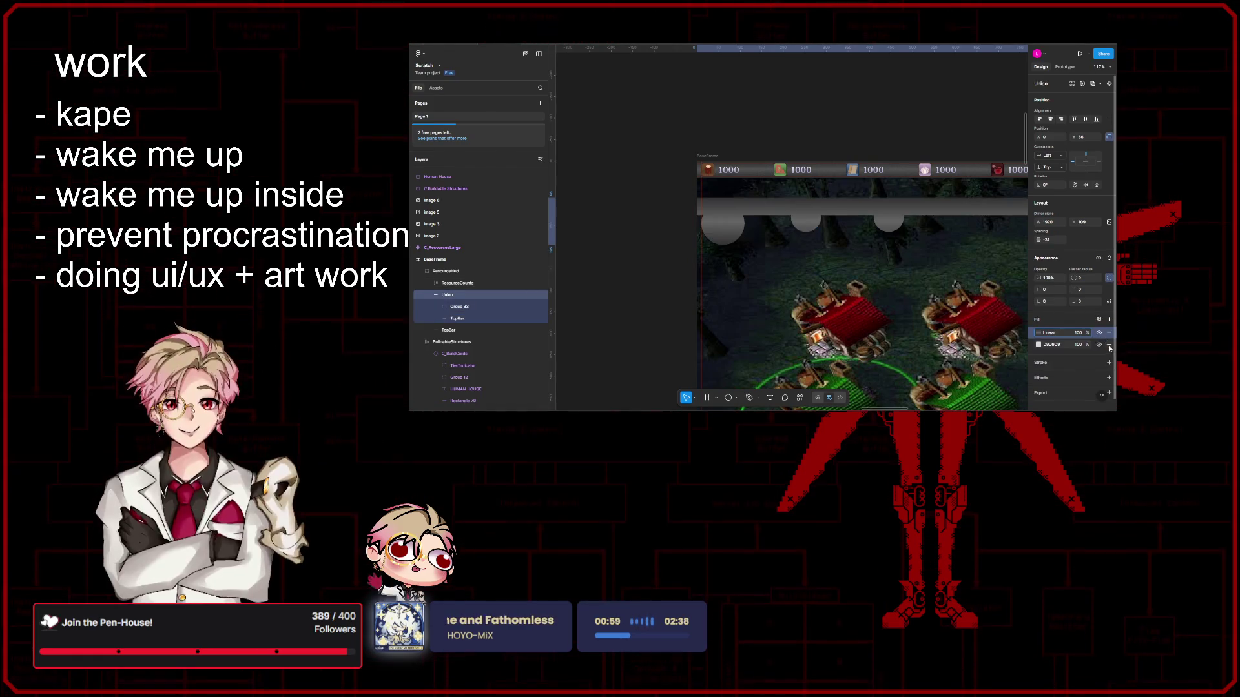
{"action": "scroll", "coordinate": [896, 306], "scroll_direction": "up", "scroll_amount": 1}
{"action": "key", "text": "Escape"}
{"action": "scroll", "coordinate": [901, 316], "scroll_direction": "down", "scroll_amount": 5}
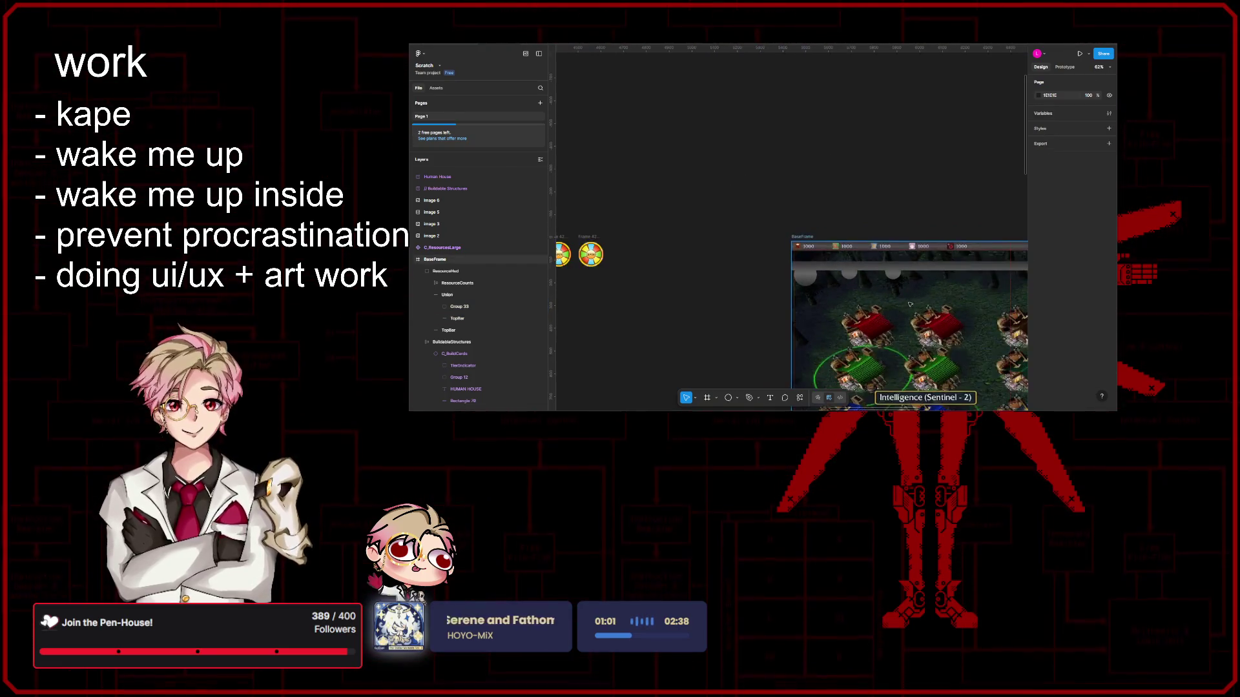
{"action": "scroll", "coordinate": [827, 260], "scroll_direction": "up", "scroll_amount": 3}
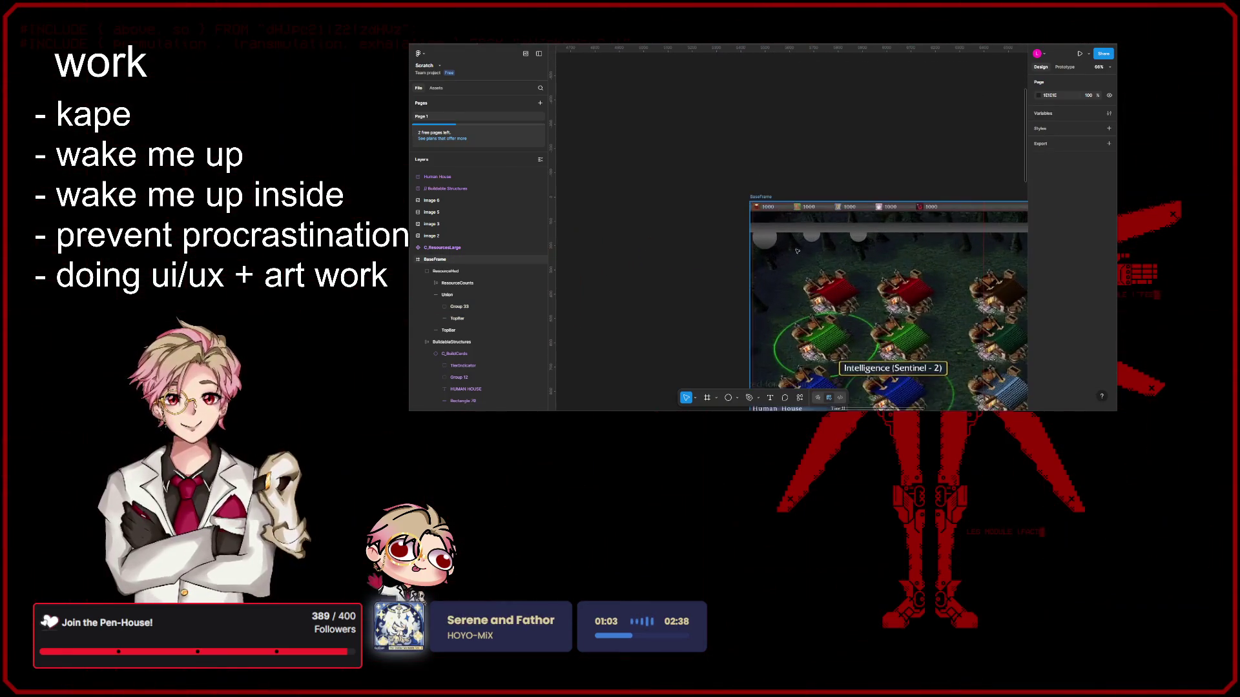
{"action": "scroll", "coordinate": [831, 263], "scroll_direction": "up", "scroll_amount": 2}
{"action": "scroll", "coordinate": [819, 264], "scroll_direction": "up", "scroll_amount": 1}
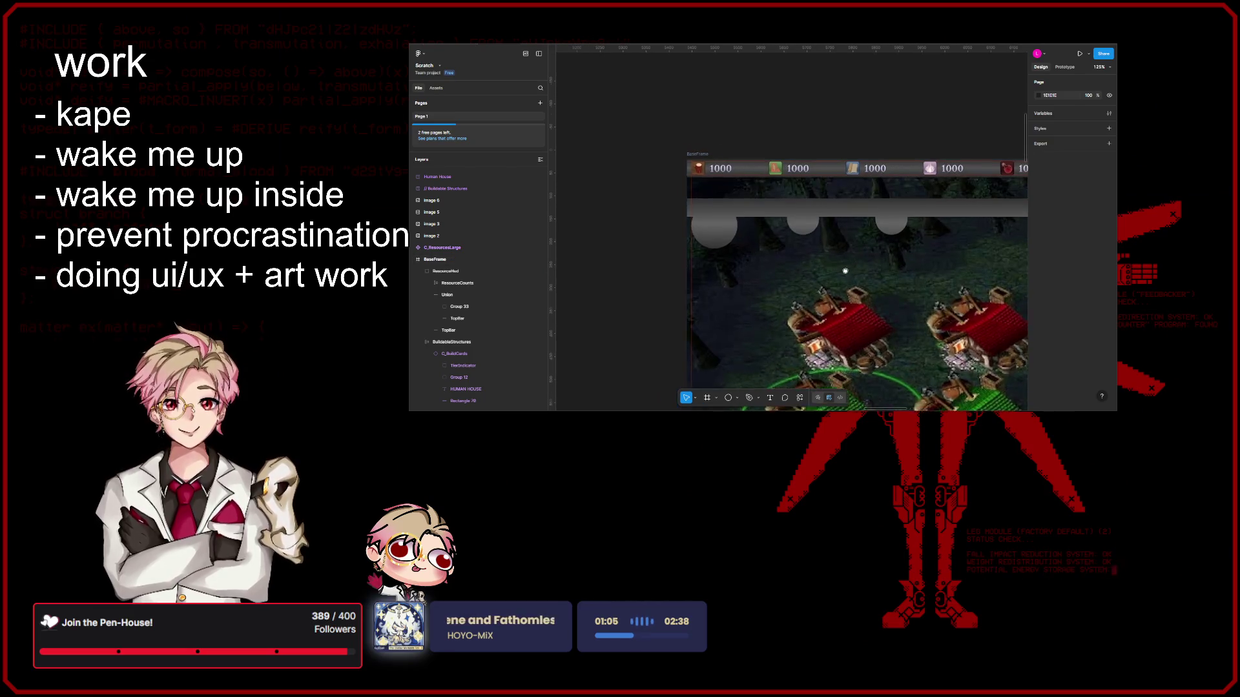
{"action": "scroll", "coordinate": [809, 266], "scroll_direction": "up", "scroll_amount": 1}
{"action": "scroll", "coordinate": [805, 265], "scroll_direction": "up", "scroll_amount": 2}
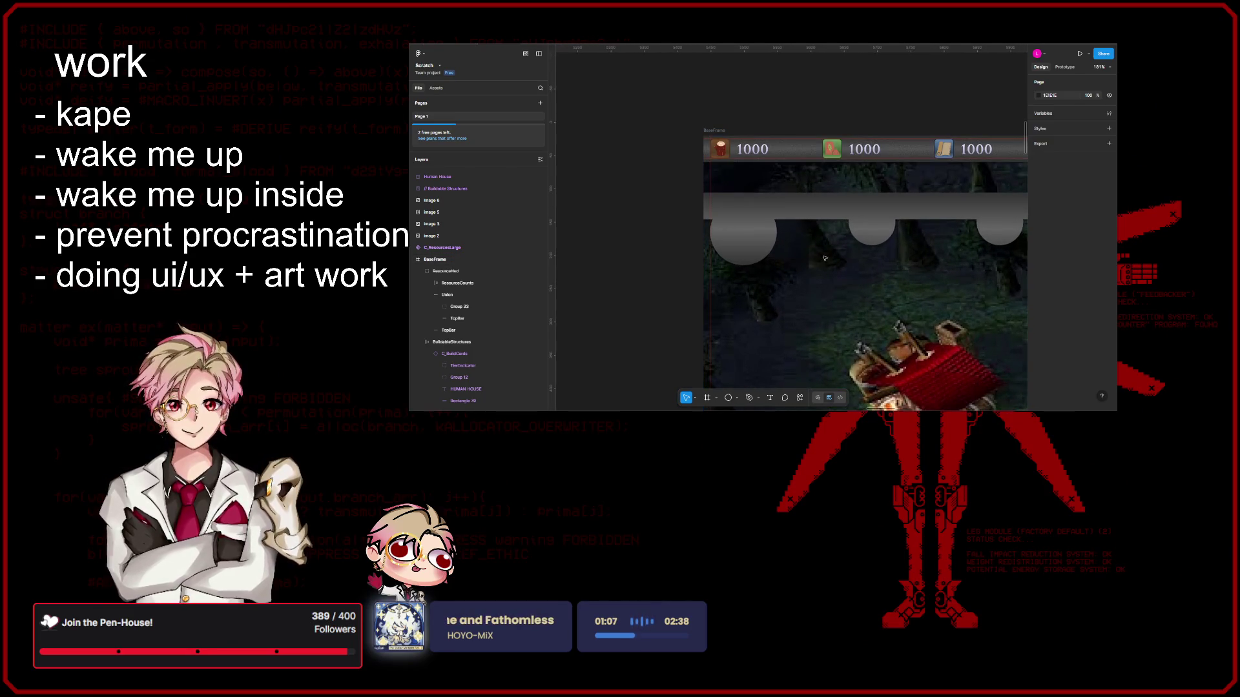
Step: Ungroup the Union back into Group 33 and the TopBar layer
{"action": "left_click_drag", "start_coordinate": [823, 257], "coordinate": [846, 270]}
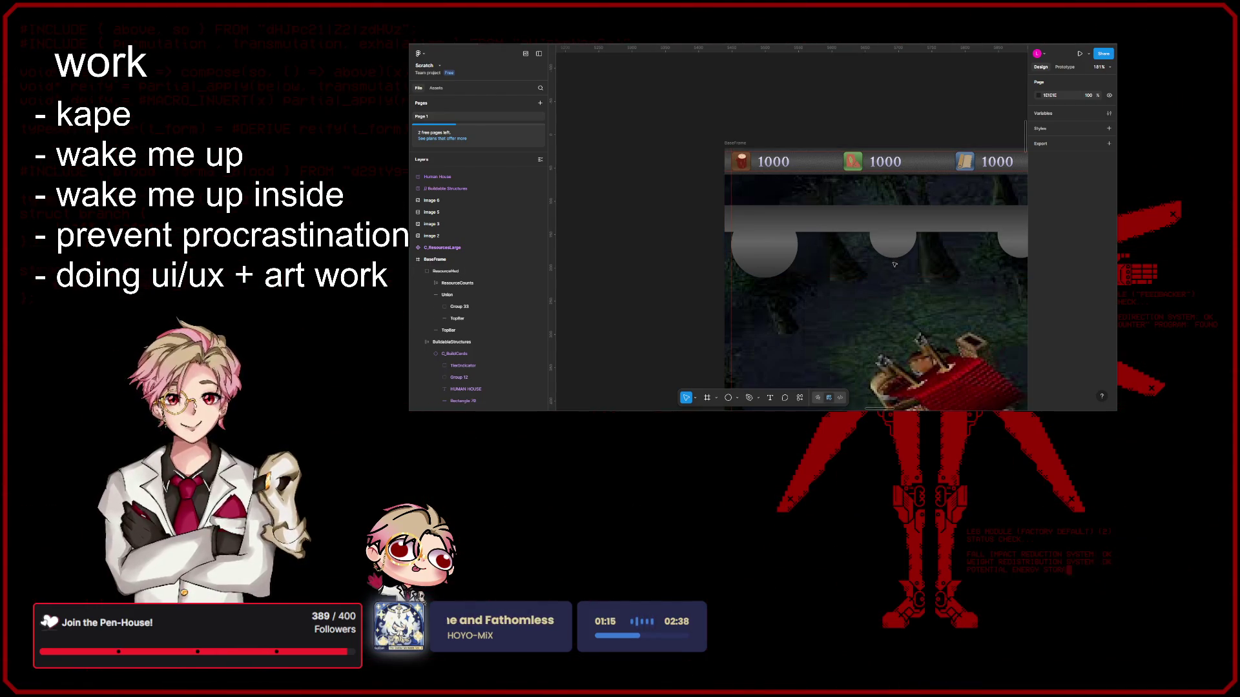
{"action": "scroll", "coordinate": [879, 290], "scroll_direction": "right", "scroll_amount": 2}
{"action": "left_click", "coordinate": [818, 221]}
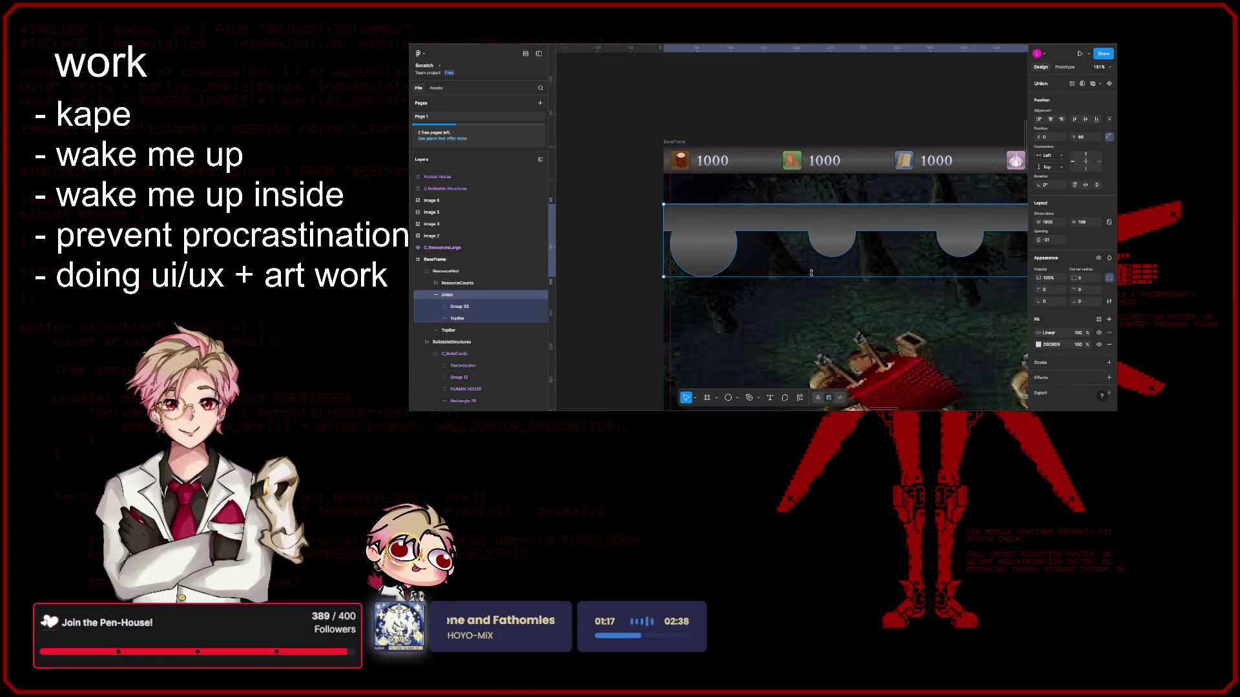
{"action": "key", "text": "ctrl+shift+g"}
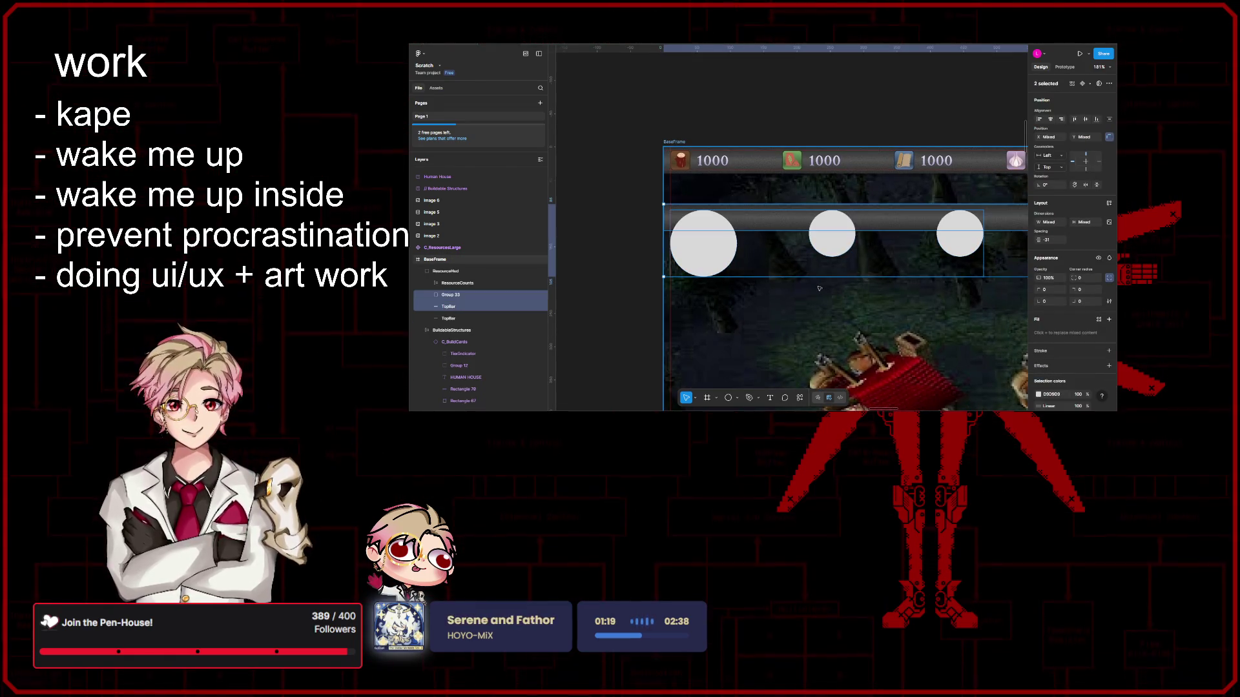
{"action": "key", "text": "Escape"}
{"action": "scroll", "coordinate": [773, 274], "scroll_direction": "left", "scroll_amount": 2}
{"action": "scroll", "coordinate": [772, 273], "scroll_direction": "up", "scroll_amount": 1}
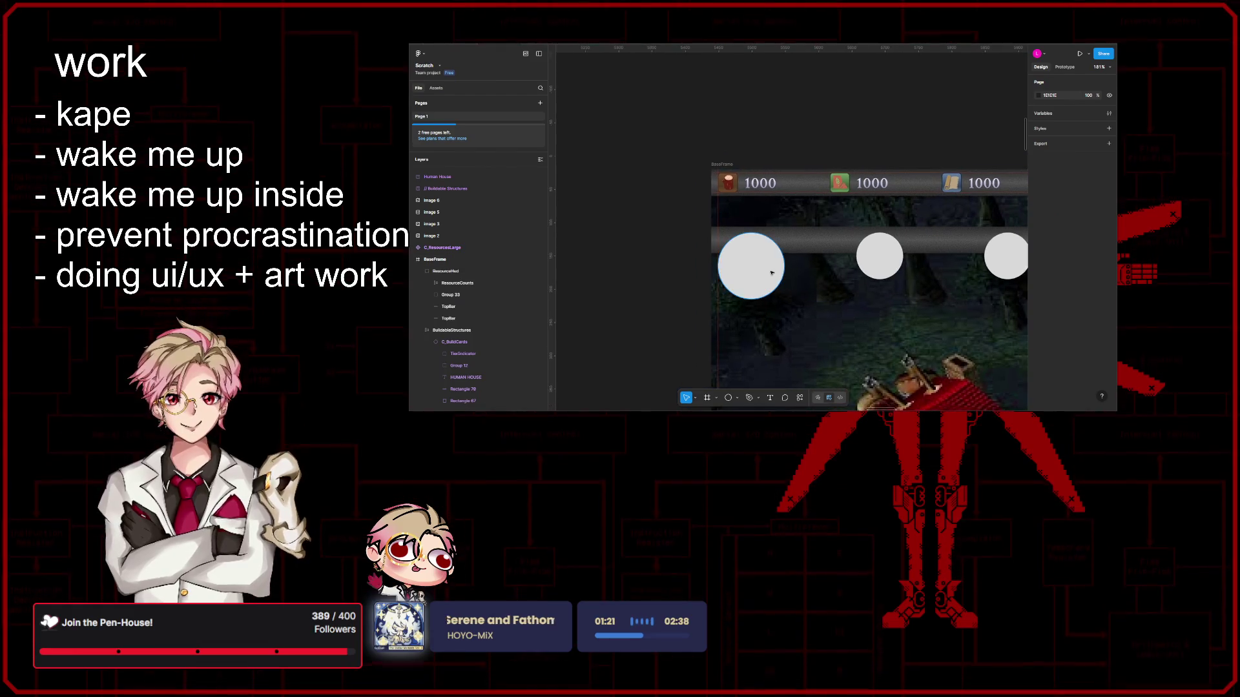
Step: Give Ellipse 31 a shadow effect switched to Inner shadow
{"action": "left_click", "coordinate": [780, 276]}
{"action": "scroll", "coordinate": [779, 277], "scroll_direction": "up", "scroll_amount": 4}
{"action": "scroll", "coordinate": [872, 291], "scroll_direction": "left", "scroll_amount": 1}
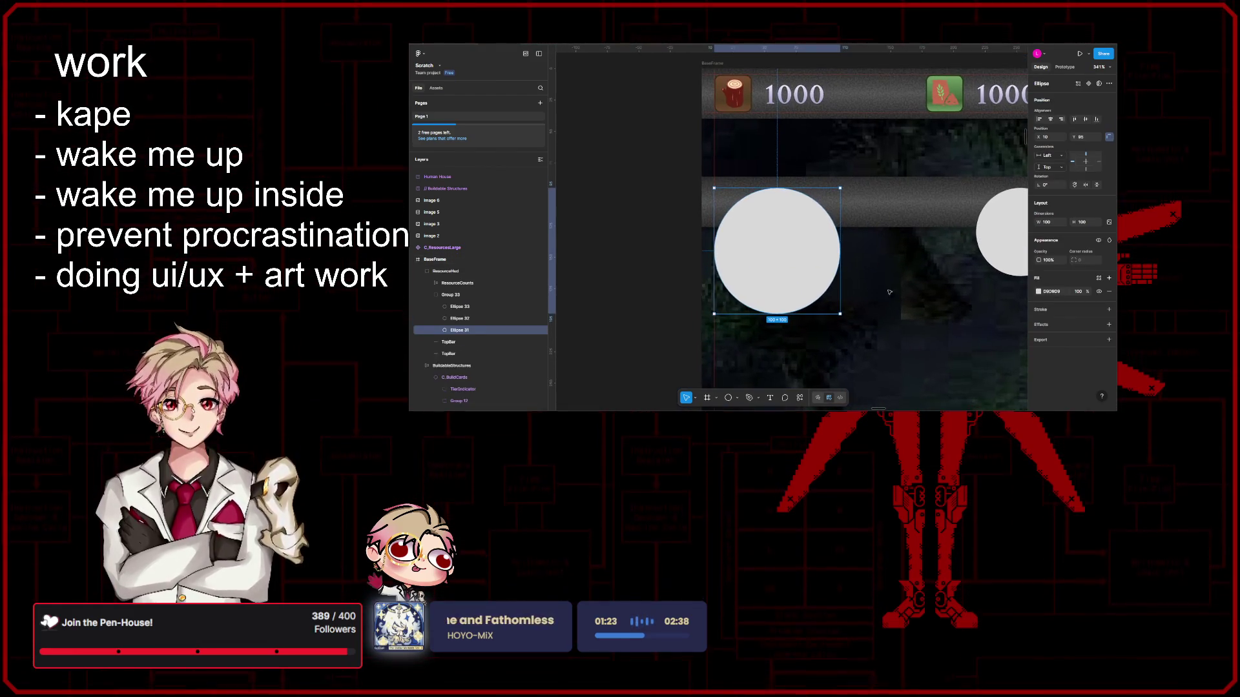
{"action": "scroll", "coordinate": [953, 325], "scroll_direction": "left", "scroll_amount": 1}
{"action": "scroll", "coordinate": [988, 325], "scroll_direction": "down", "scroll_amount": 1}
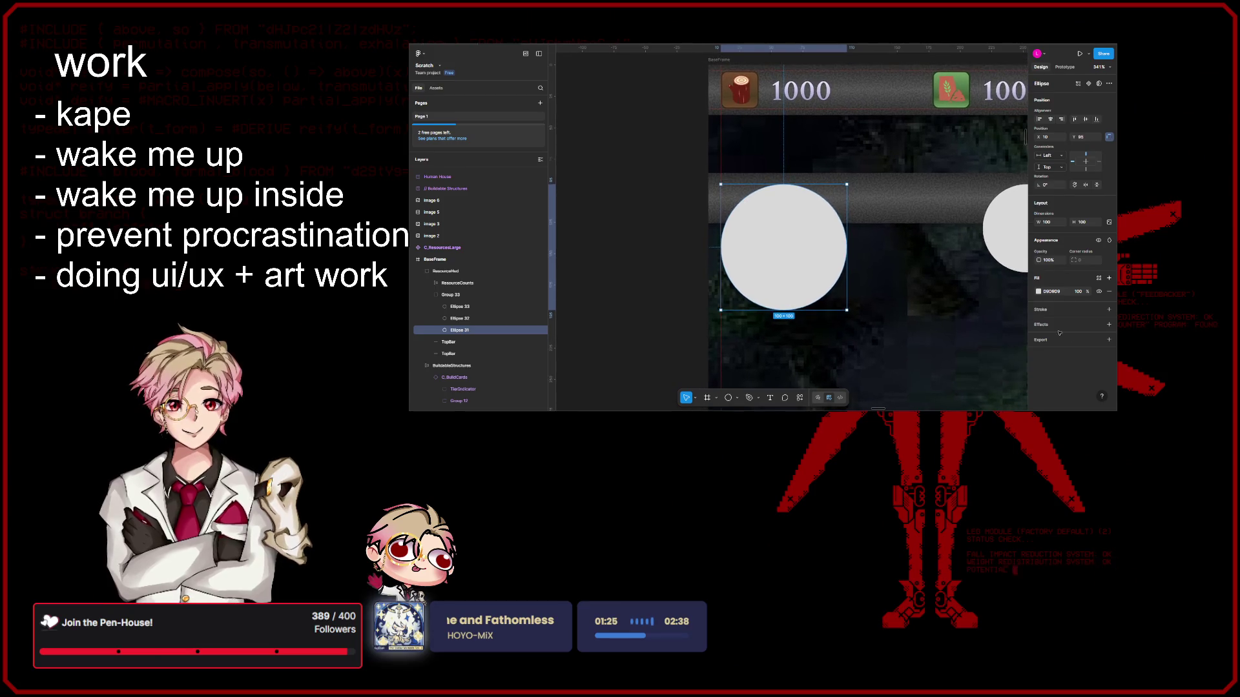
{"action": "scroll", "coordinate": [893, 293], "scroll_direction": "up", "scroll_amount": 1}
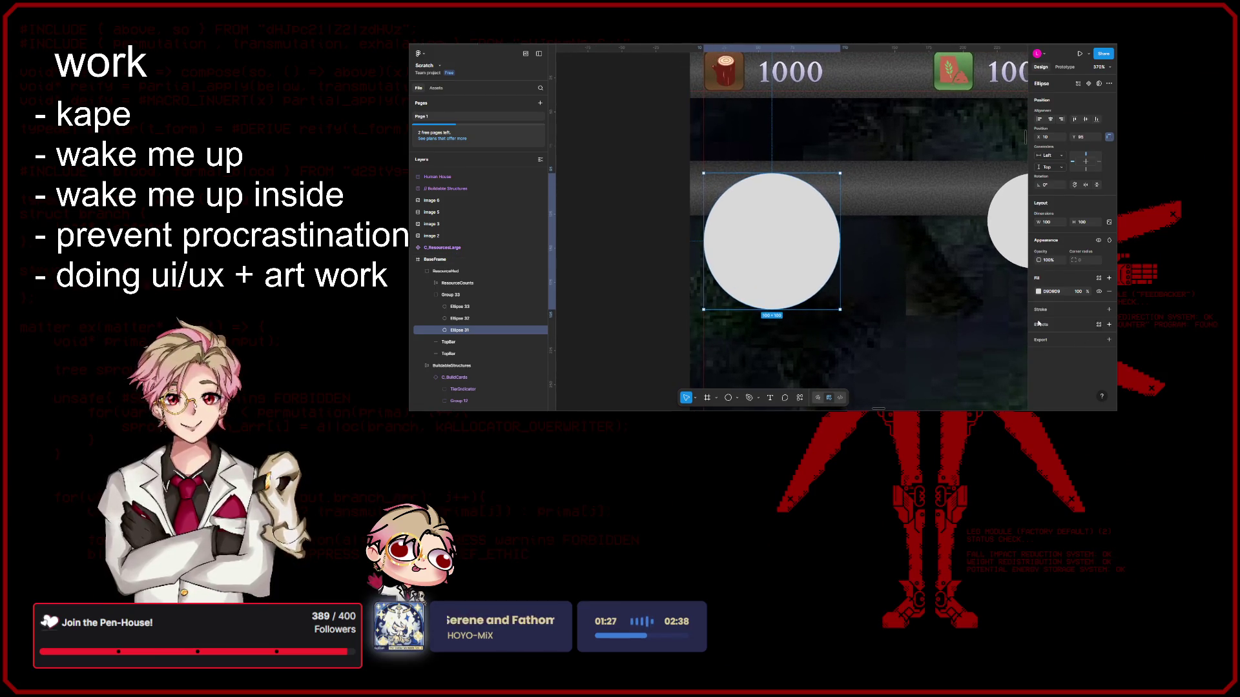
{"action": "scroll", "coordinate": [893, 293], "scroll_direction": "right", "scroll_amount": 2}
{"action": "scroll", "coordinate": [894, 293], "scroll_direction": "left", "scroll_amount": 1}
{"action": "left_click", "coordinate": [1109, 325]}
{"action": "left_click", "coordinate": [1040, 338]}
{"action": "left_click", "coordinate": [1065, 339]}
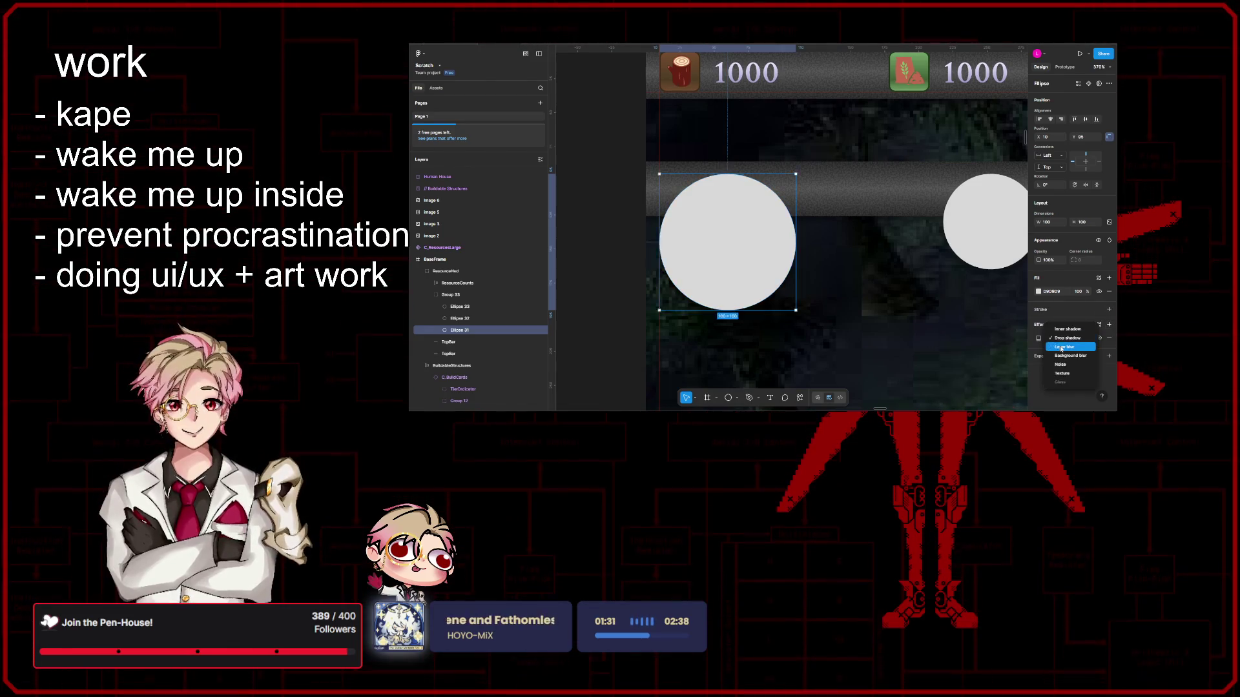
{"action": "left_click", "coordinate": [1059, 326]}
{"action": "scroll", "coordinate": [910, 304], "scroll_direction": "left", "scroll_amount": 2}
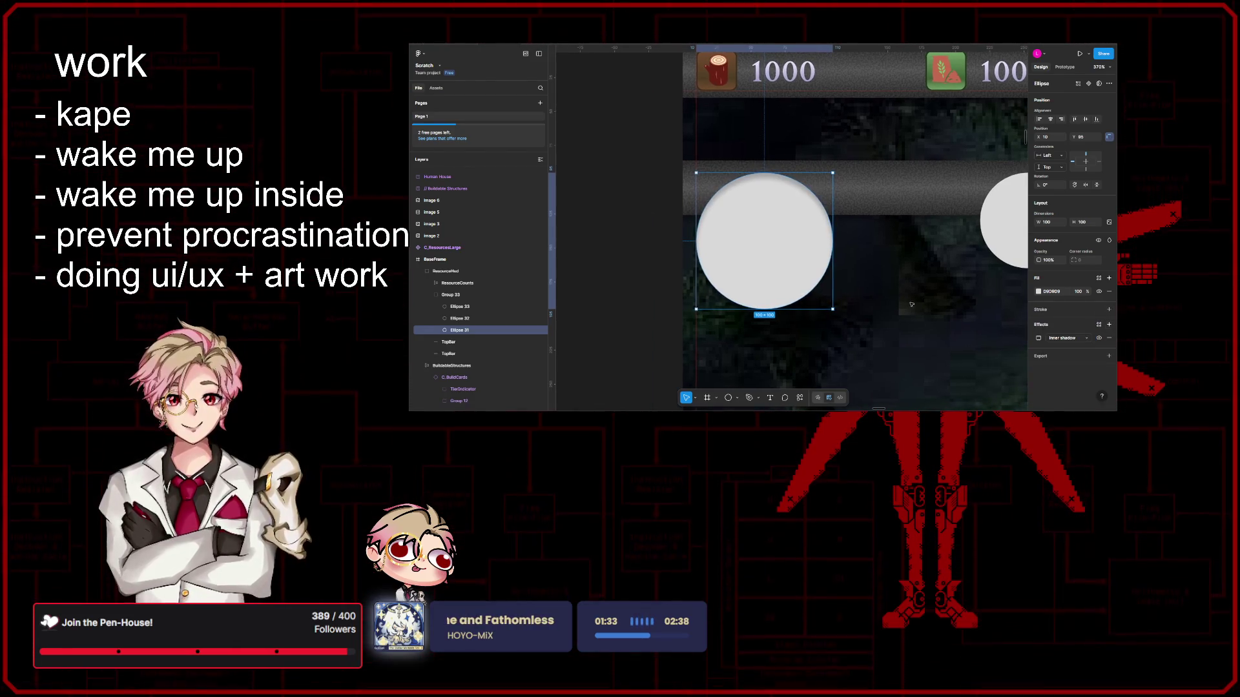
Step: Darken Ellipse 31's fill to near-black 1C1C1C
{"action": "left_click", "coordinate": [1037, 293]}
{"action": "left_click_drag", "start_coordinate": [949, 287], "coordinate": [913, 312]}
{"action": "left_click", "coordinate": [1024, 216]}
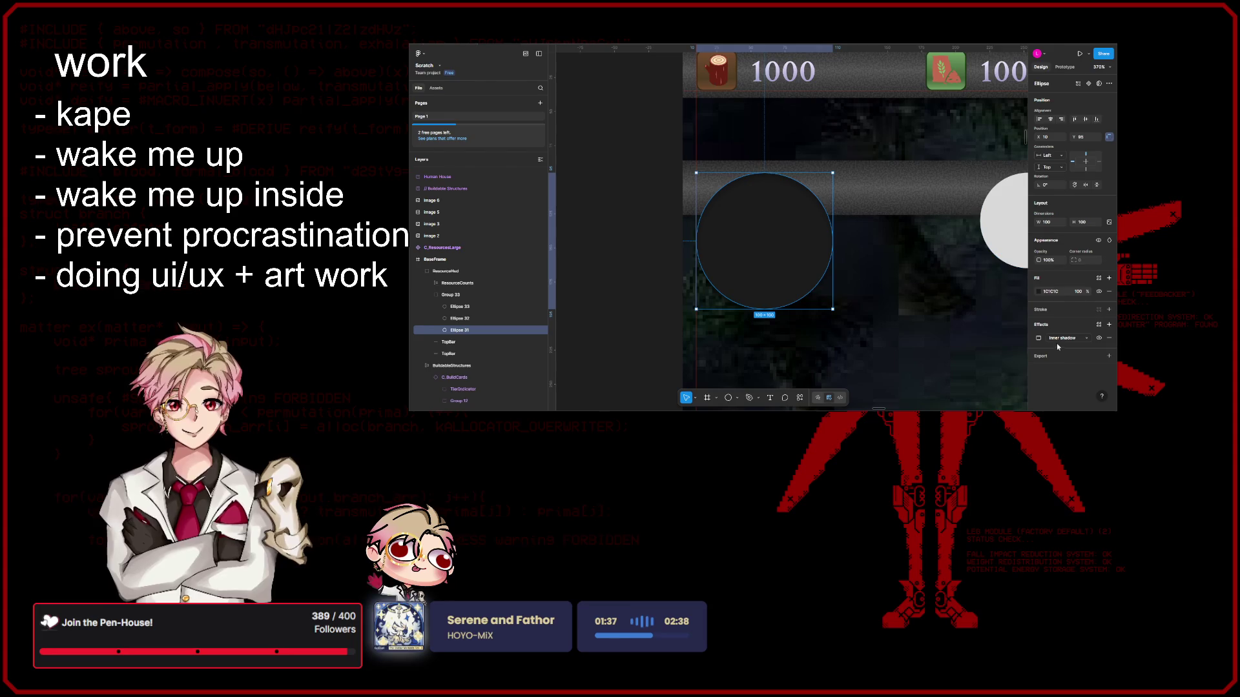
Step: Make the inner shadow white FFFFFF at 100% opacity with blur about 3
{"action": "left_click", "coordinate": [1038, 338]}
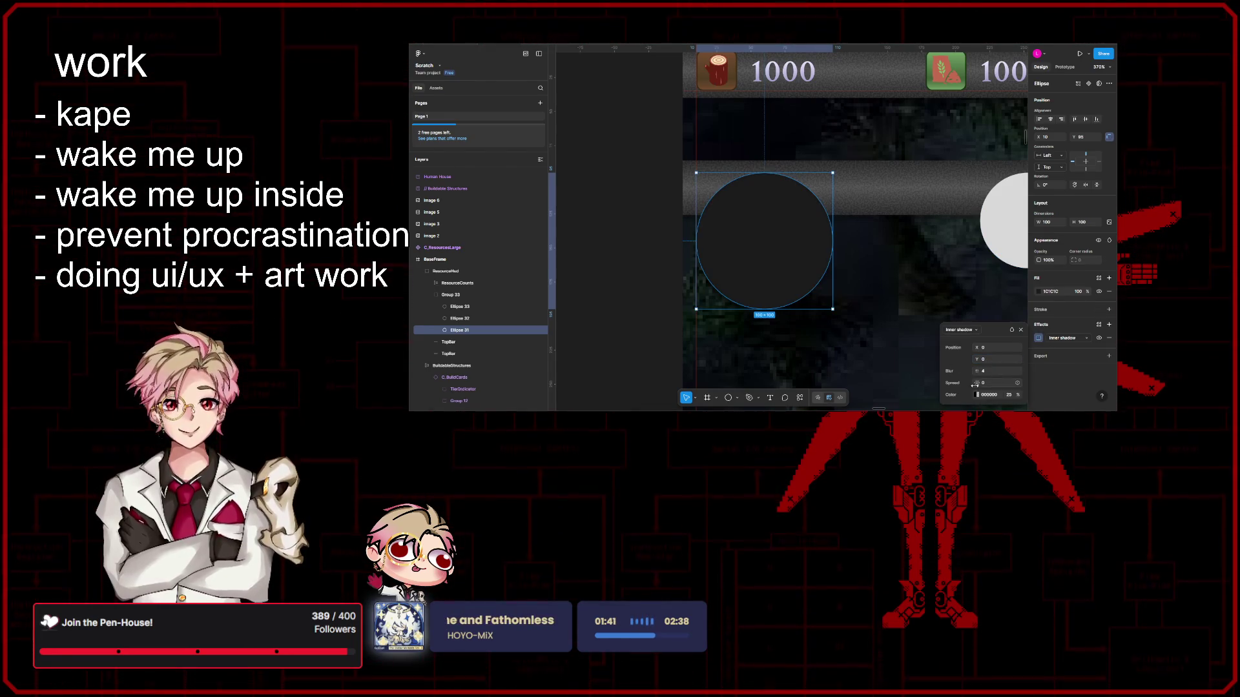
{"action": "left_click_drag", "start_coordinate": [977, 371], "coordinate": [997, 370]}
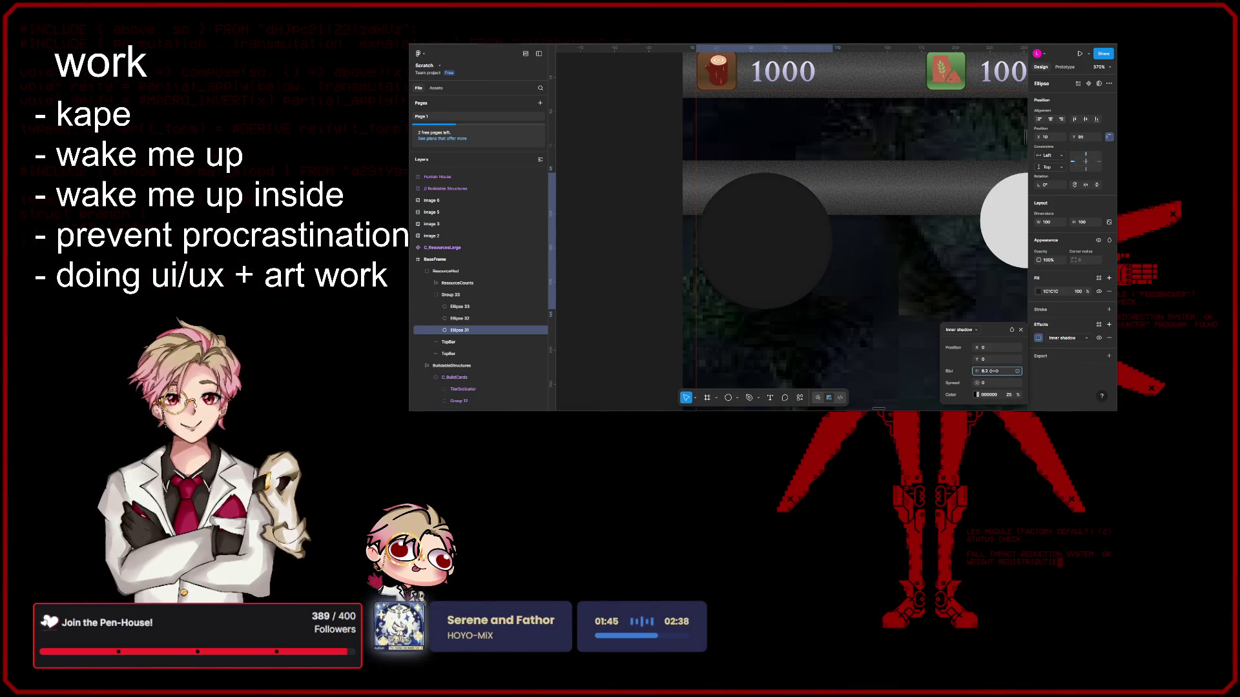
{"action": "left_click", "coordinate": [978, 398]}
{"action": "left_click", "coordinate": [1108, 395]}
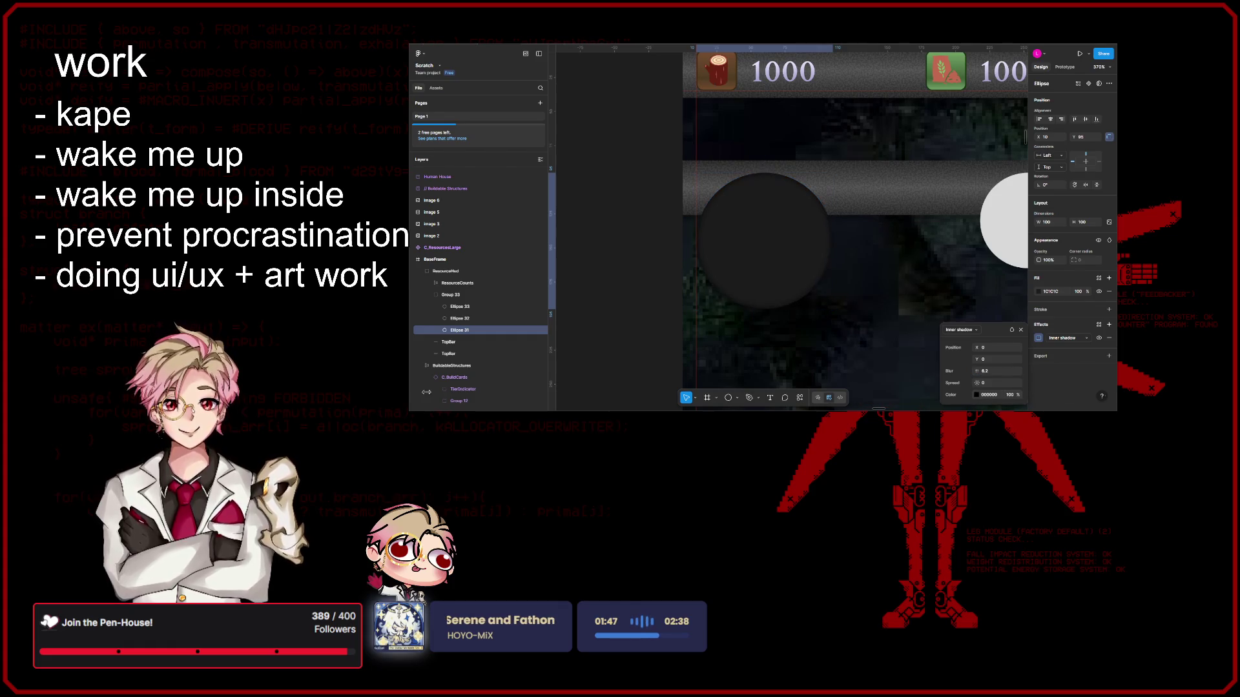
{"action": "left_click", "coordinate": [979, 396]}
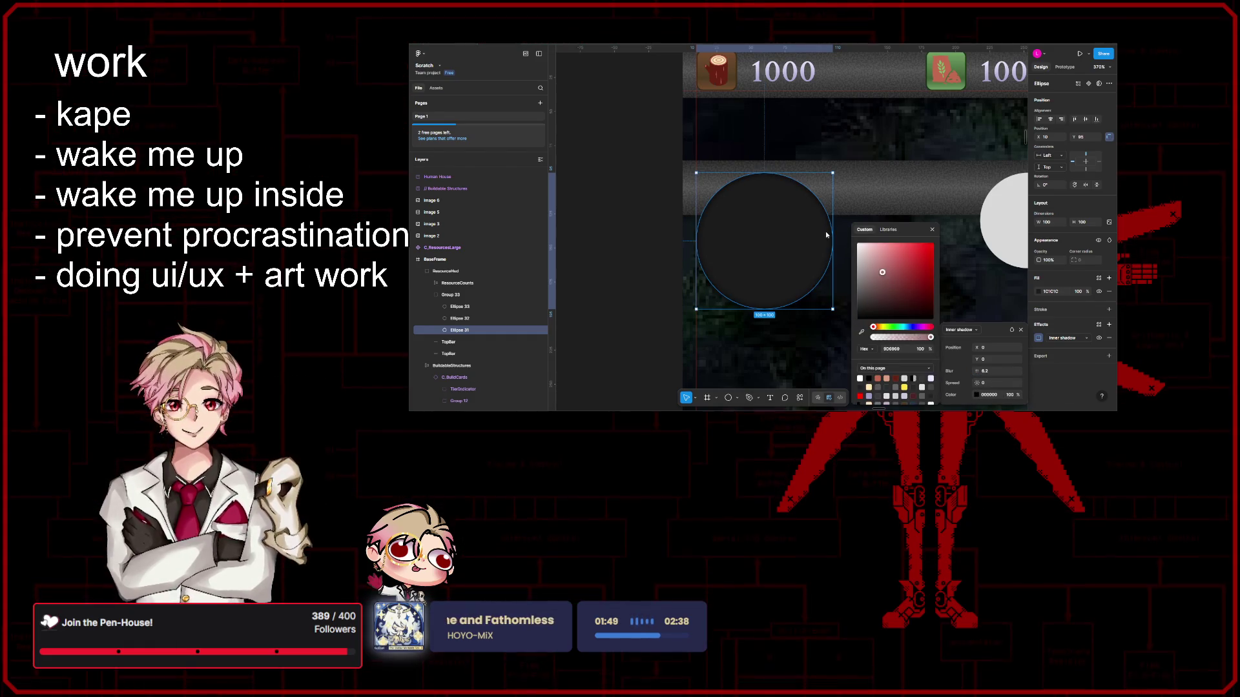
{"action": "left_click", "coordinate": [860, 379]}
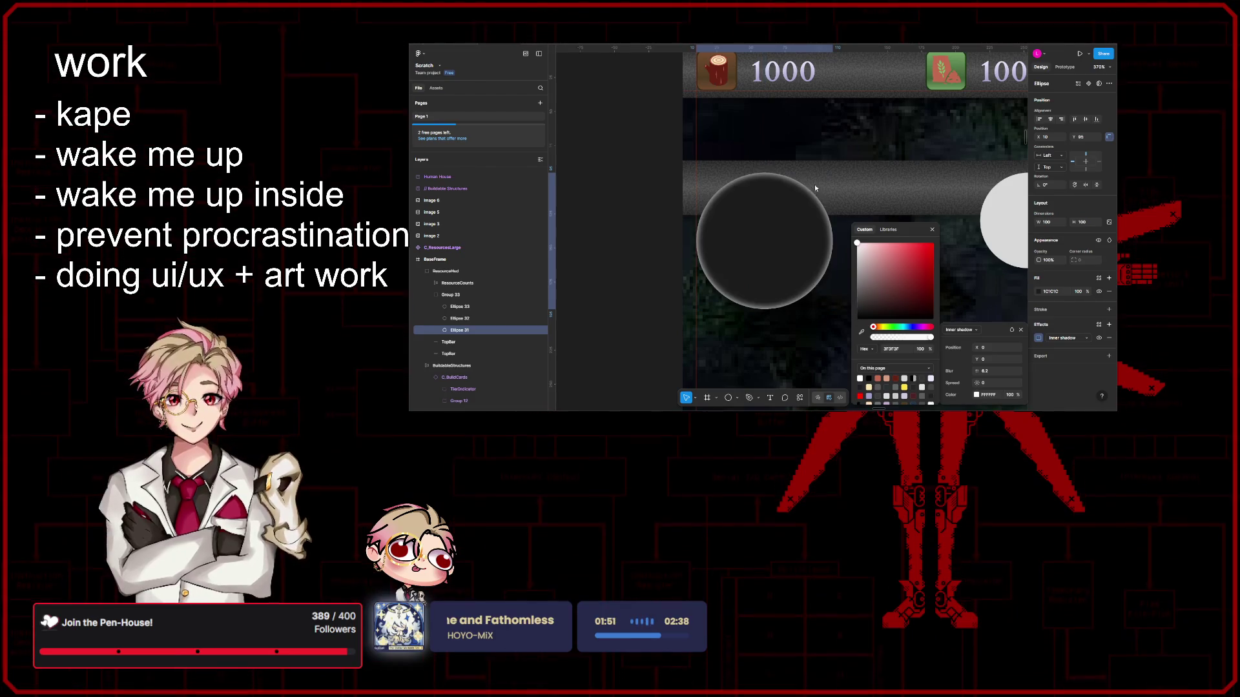
{"action": "left_click", "coordinate": [932, 228]}
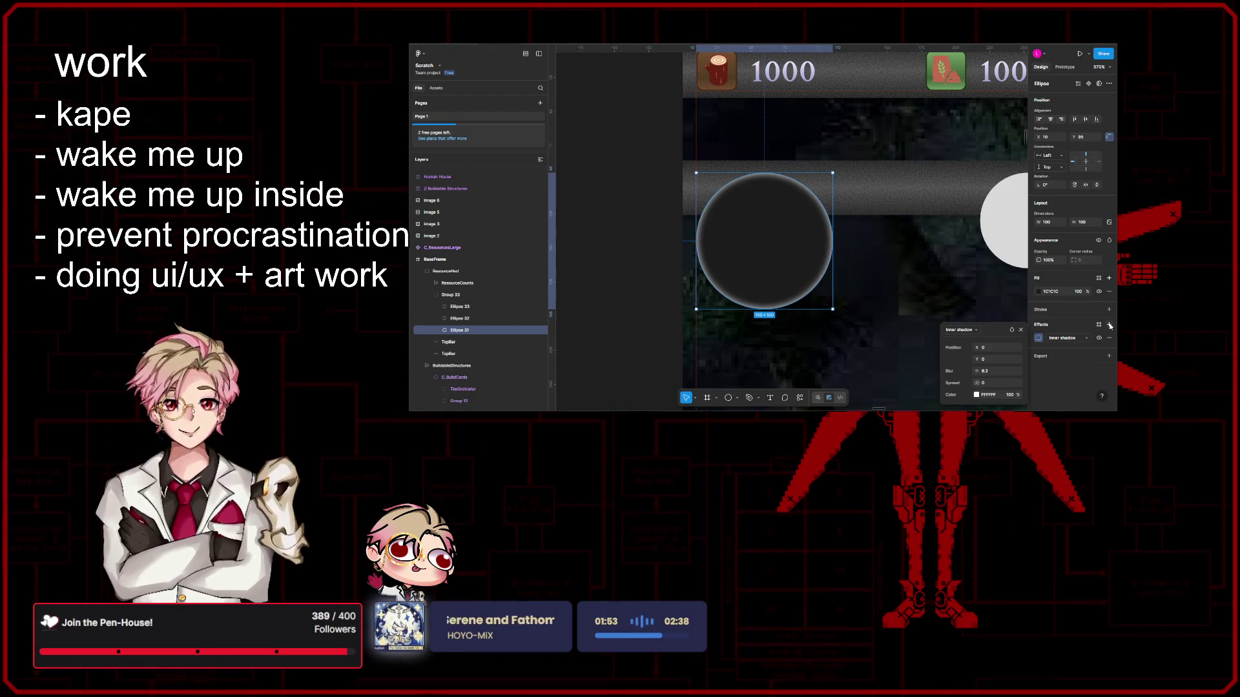
{"action": "scroll", "coordinate": [919, 291], "scroll_direction": "down", "scroll_amount": 5}
{"action": "scroll", "coordinate": [915, 288], "scroll_direction": "down", "scroll_amount": 5}
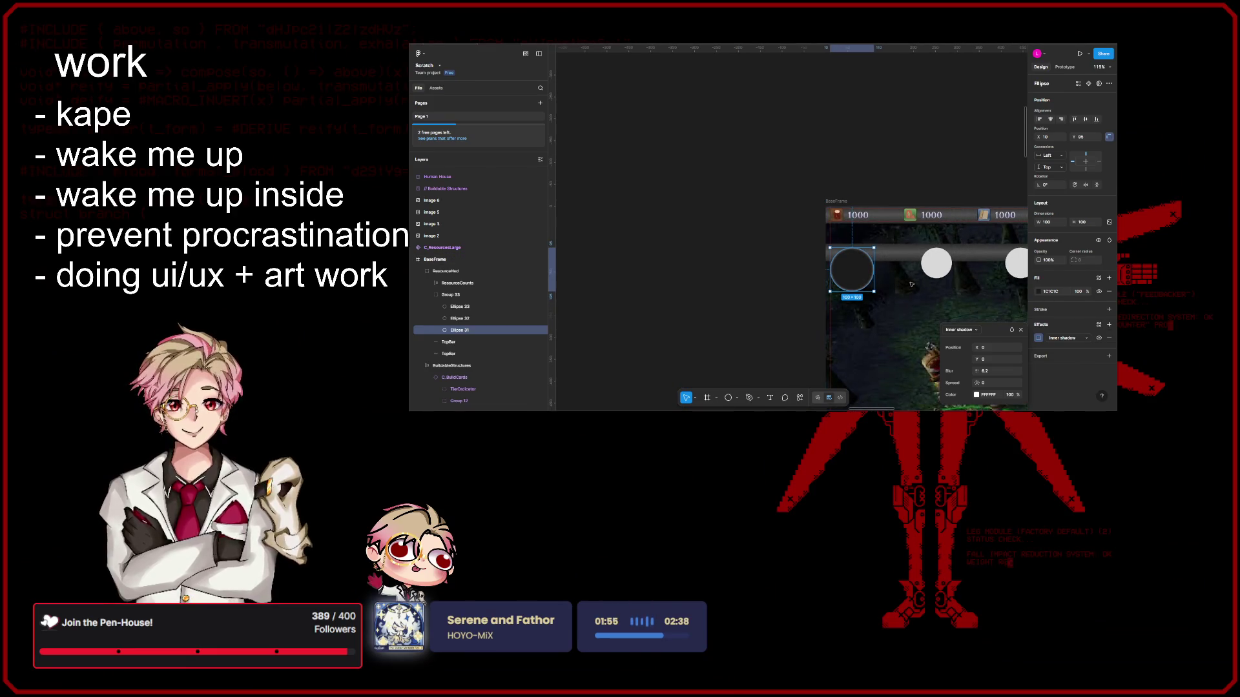
{"action": "scroll", "coordinate": [915, 296], "scroll_direction": "up", "scroll_amount": 3}
{"action": "scroll", "coordinate": [900, 321], "scroll_direction": "up", "scroll_amount": 3}
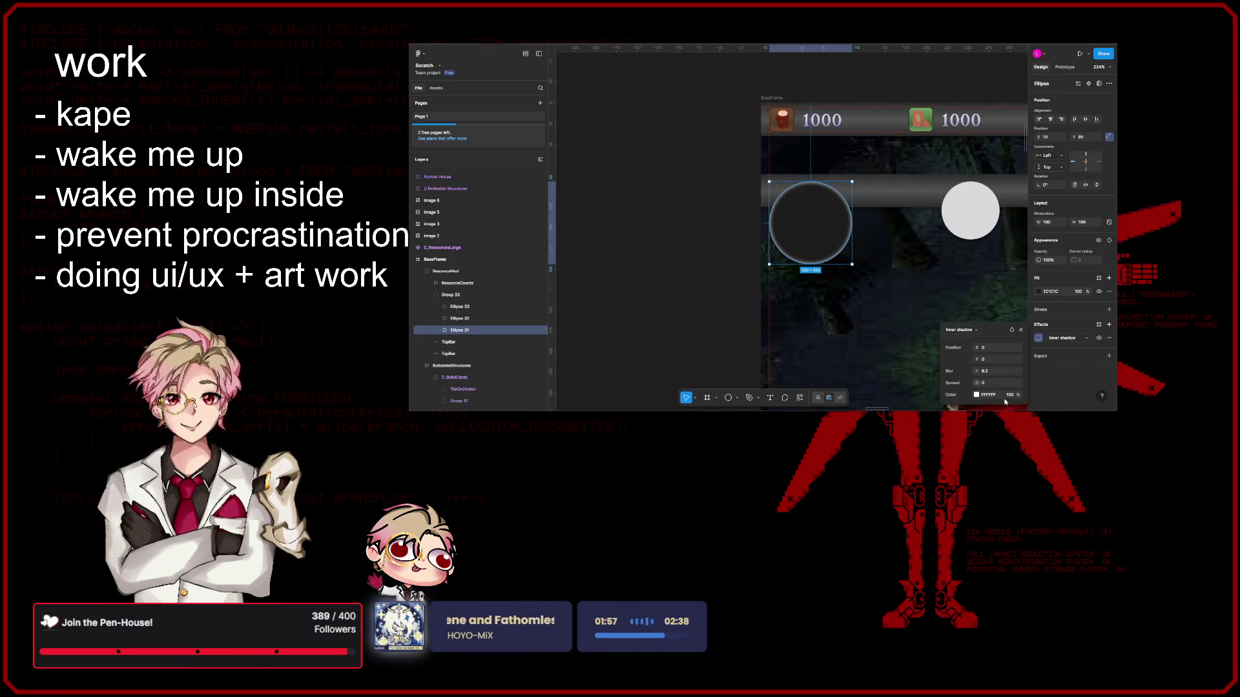
{"action": "left_click_drag", "start_coordinate": [962, 371], "coordinate": [979, 370]}
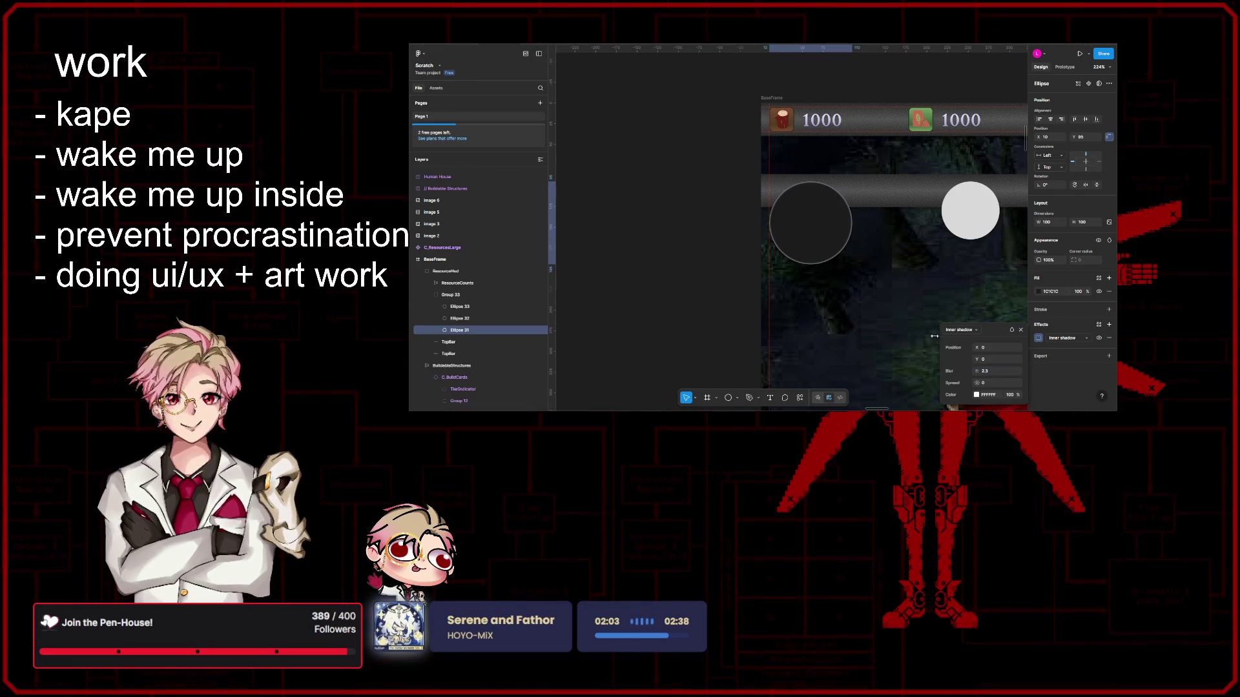
{"action": "key", "text": "Escape"}
{"action": "scroll", "coordinate": [911, 265], "scroll_direction": "up", "scroll_amount": 3}
{"action": "scroll", "coordinate": [911, 265], "scroll_direction": "down", "scroll_amount": 3}
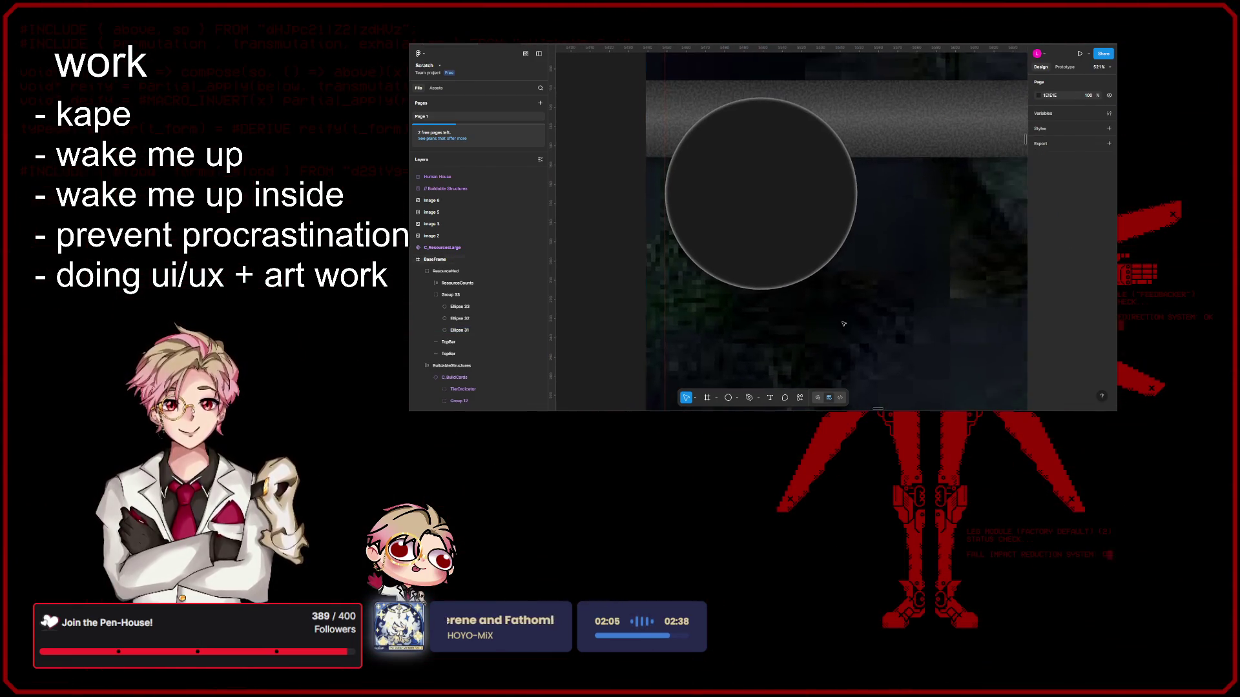
{"action": "scroll", "coordinate": [896, 280], "scroll_direction": "down", "scroll_amount": 3}
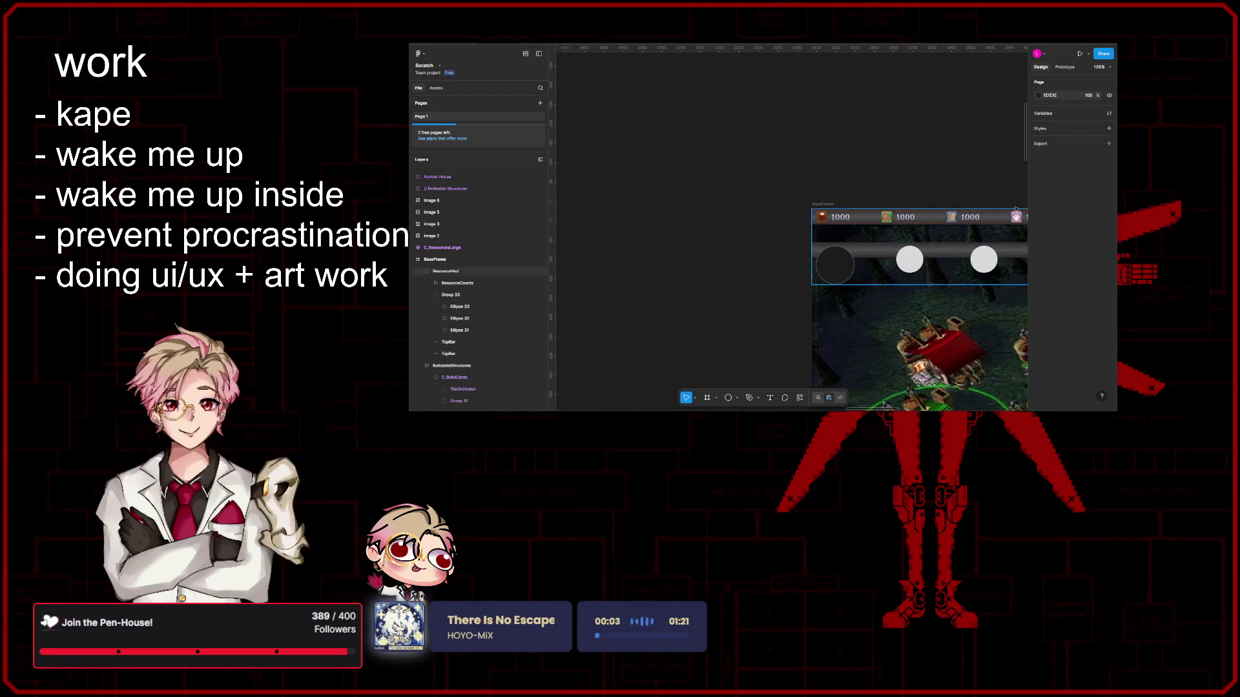
{"action": "scroll", "coordinate": [839, 267], "scroll_direction": "up", "scroll_amount": 2}
{"action": "scroll", "coordinate": [832, 258], "scroll_direction": "up", "scroll_amount": 2}
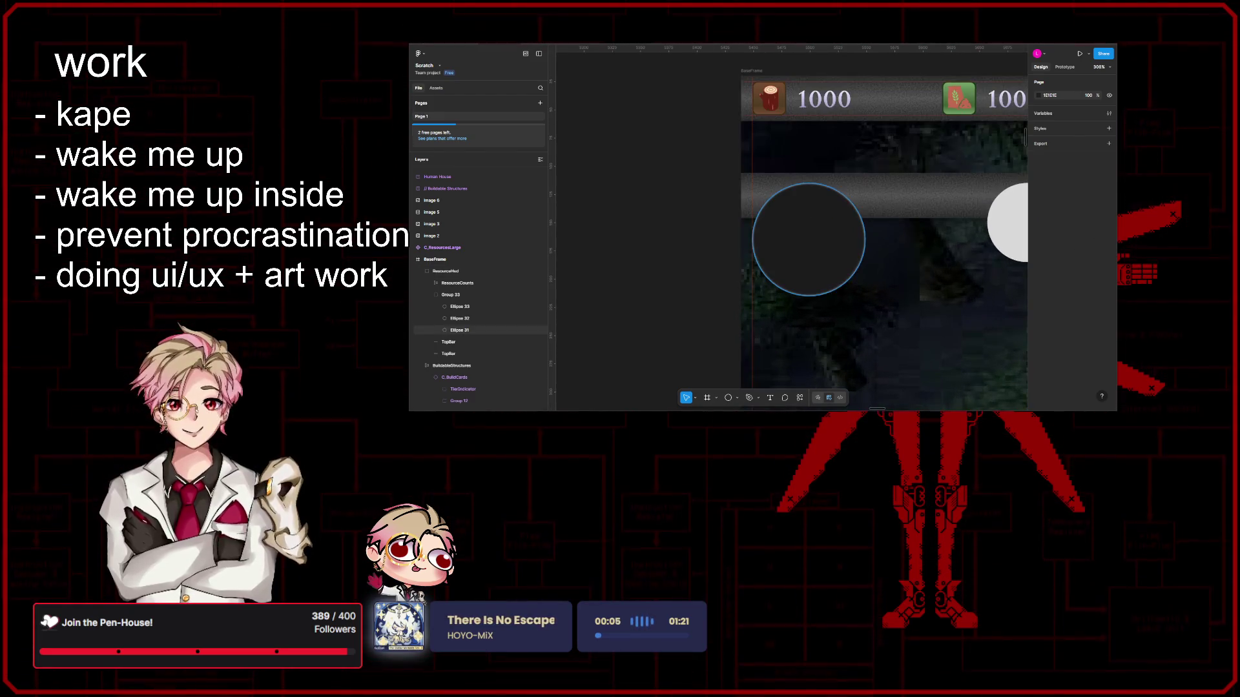
Step: Switch the dark circle's fill to a radial gradient, lighter at the centre, light stop near 82%
{"action": "left_click", "coordinate": [804, 242]}
{"action": "scroll", "coordinate": [868, 291], "scroll_direction": "up", "scroll_amount": 2}
{"action": "scroll", "coordinate": [867, 292], "scroll_direction": "up", "scroll_amount": 2}
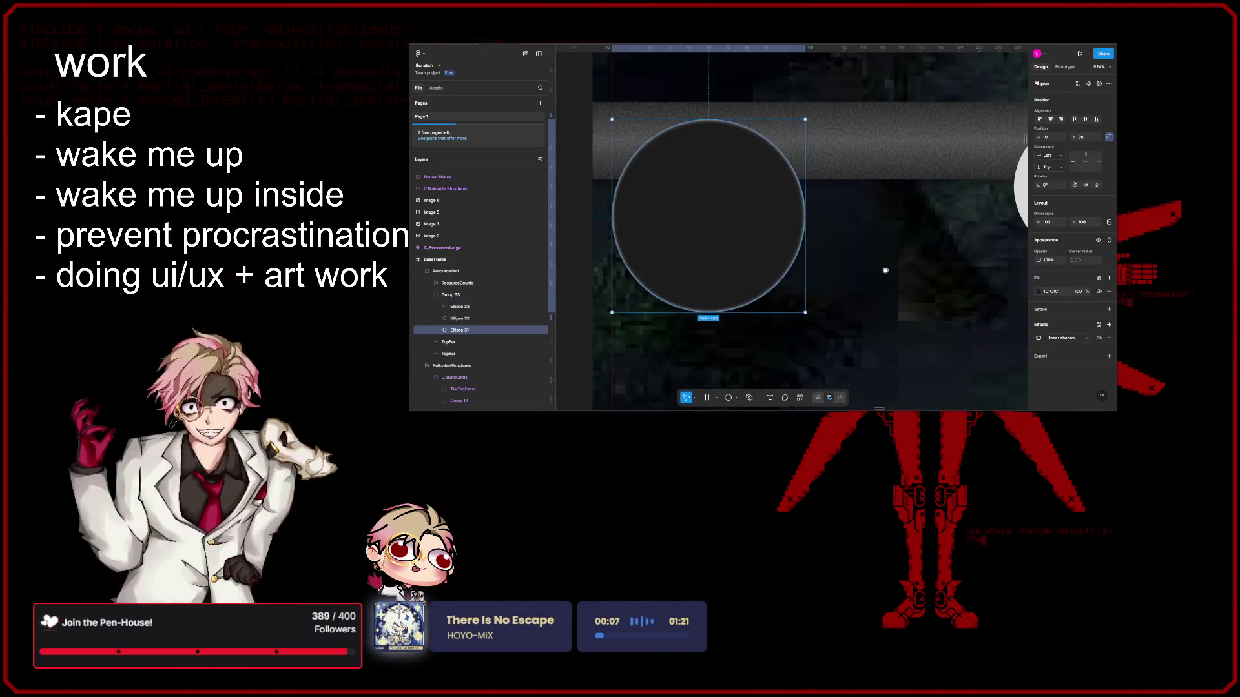
{"action": "left_click", "coordinate": [1039, 292]}
{"action": "left_click", "coordinate": [958, 229]}
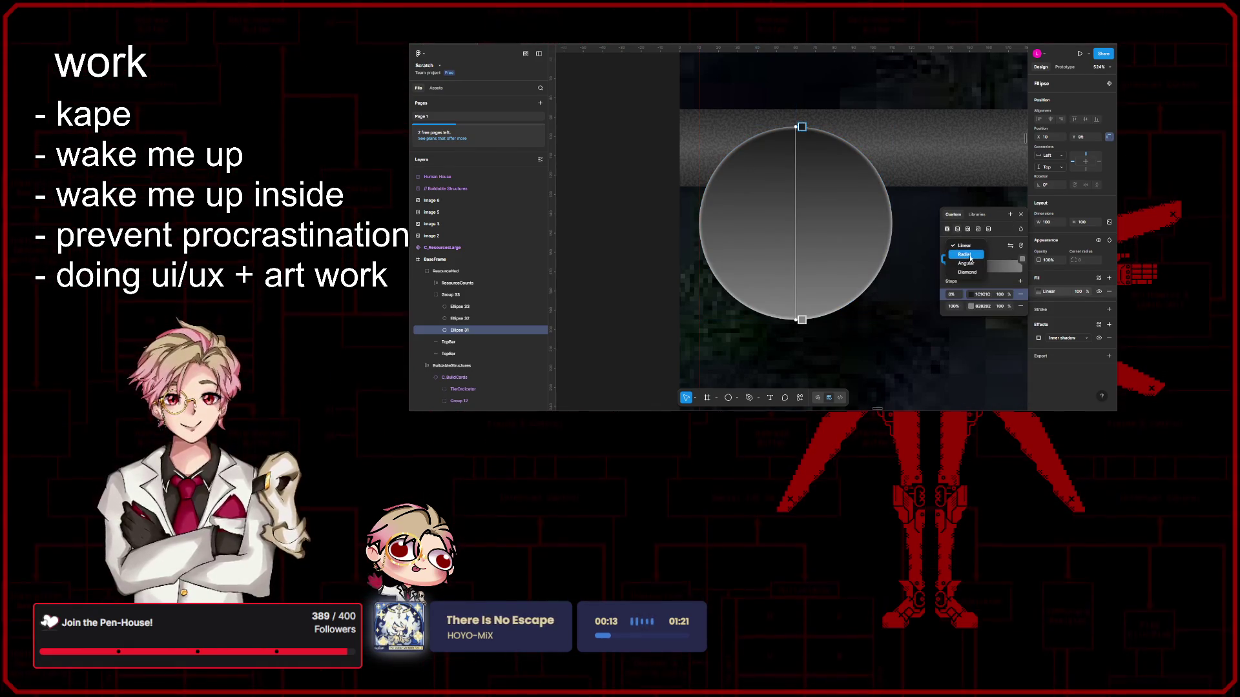
{"action": "left_click", "coordinate": [969, 258]}
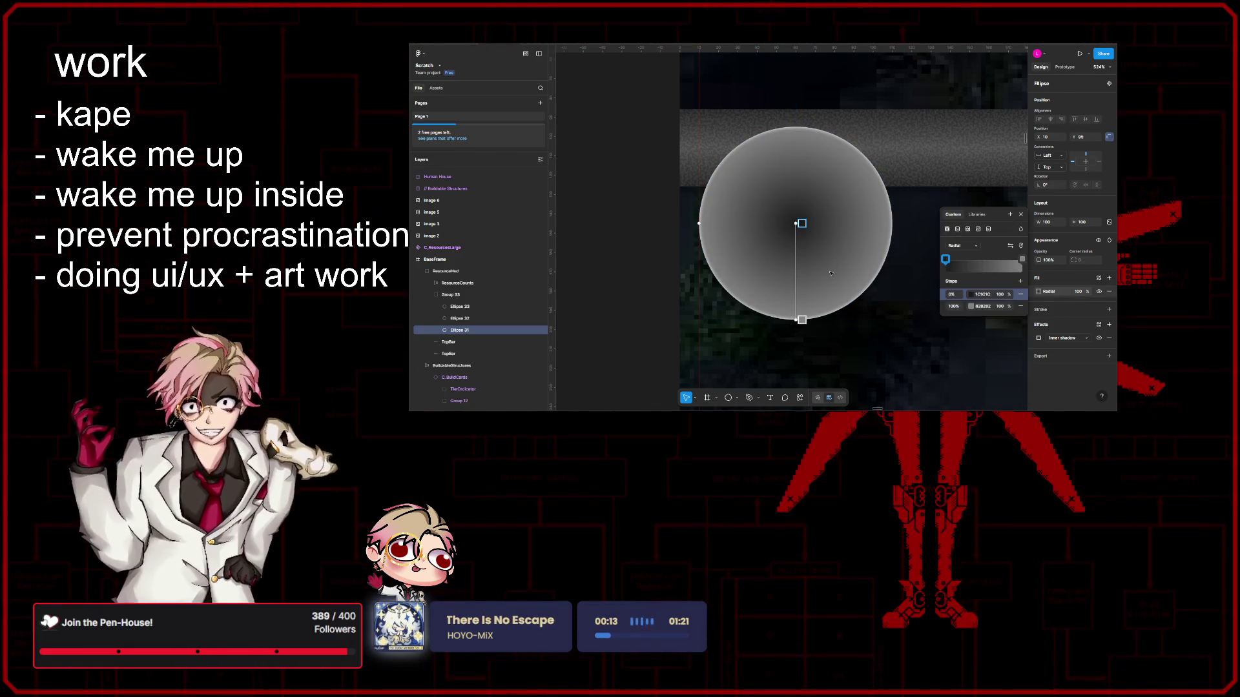
{"action": "left_click", "coordinate": [1011, 245]}
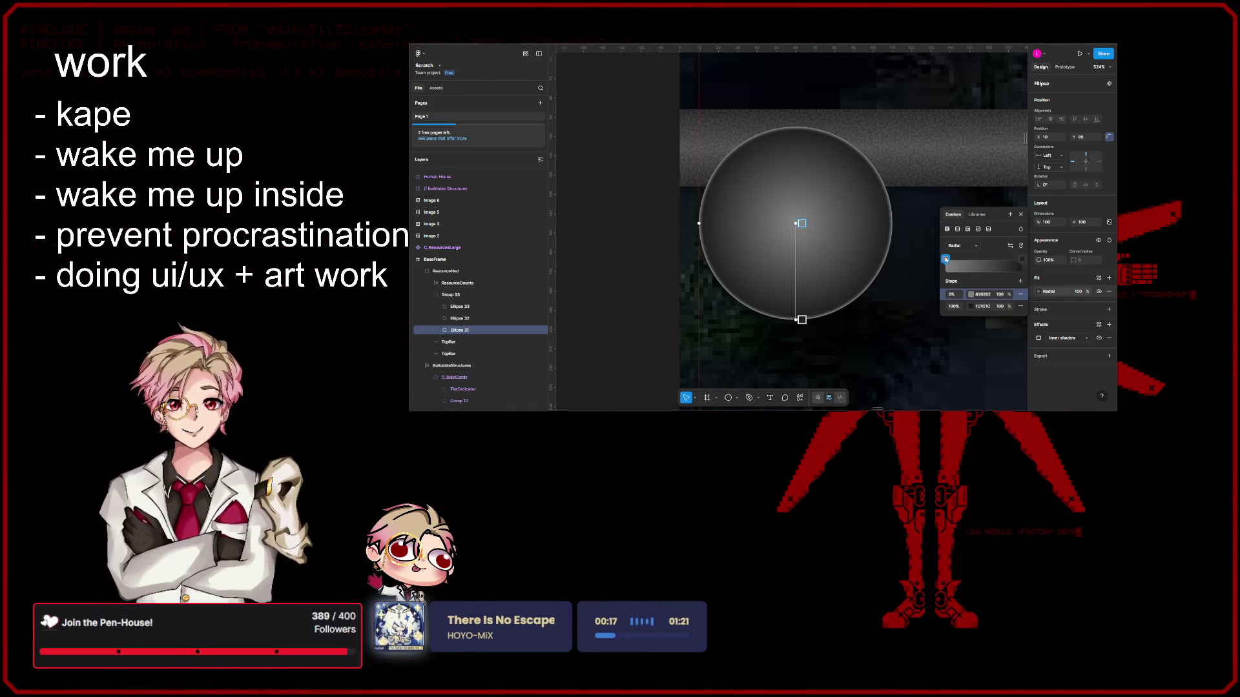
{"action": "mouse_move", "coordinate": [959, 260]}
{"action": "left_mouse_down"}
{"action": "mouse_move", "coordinate": [1009, 266]}
{"action": "mouse_move", "coordinate": [995, 266]}
{"action": "left_mouse_up"}
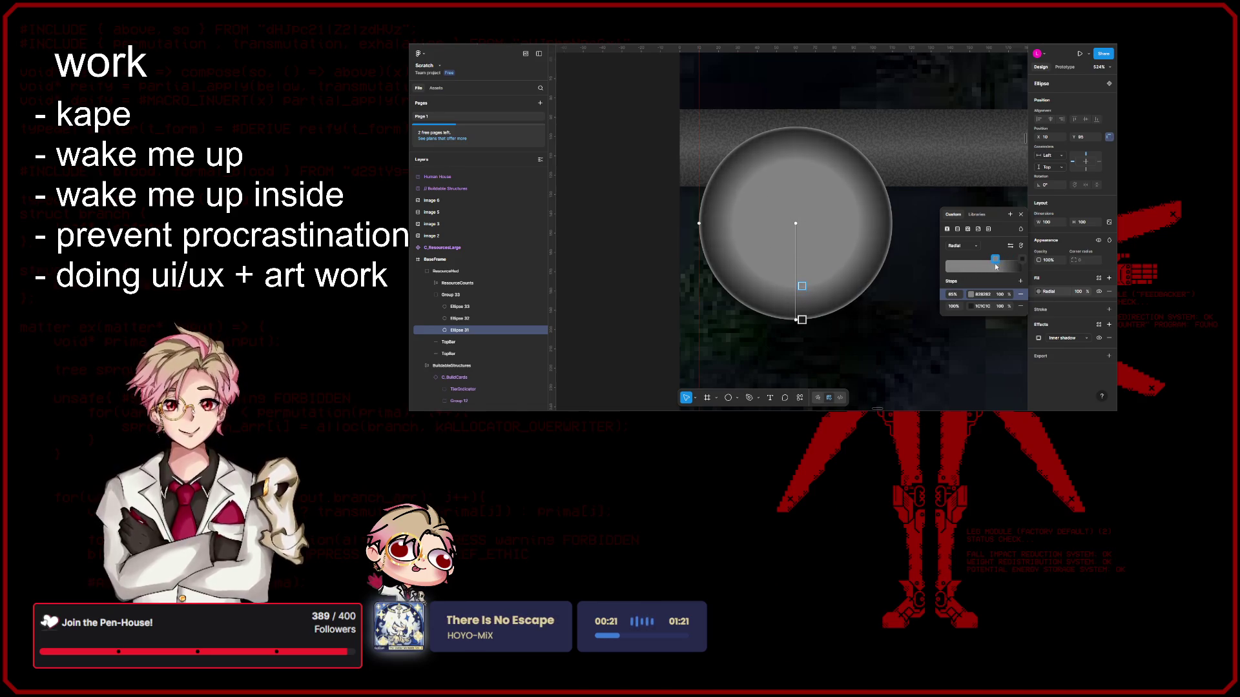
Step: Add a third stop, darken the 75% stop and set the outer stop to mid grey
{"action": "left_click", "coordinate": [1014, 260]}
{"action": "left_click", "coordinate": [988, 294]}
{"action": "left_click", "coordinate": [981, 307]}
{"action": "type", "text": "1C1C1C"}
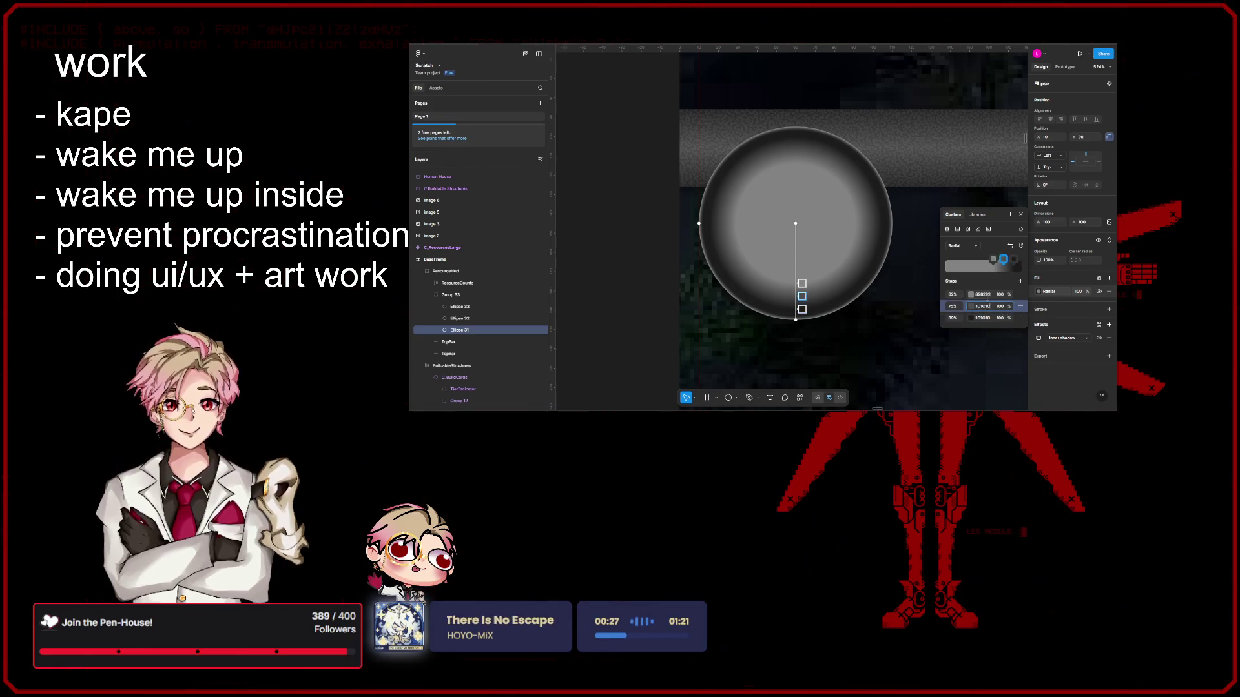
{"action": "left_click", "coordinate": [982, 295]}
{"action": "left_click", "coordinate": [987, 319]}
{"action": "key", "text": "ctrl+v"}
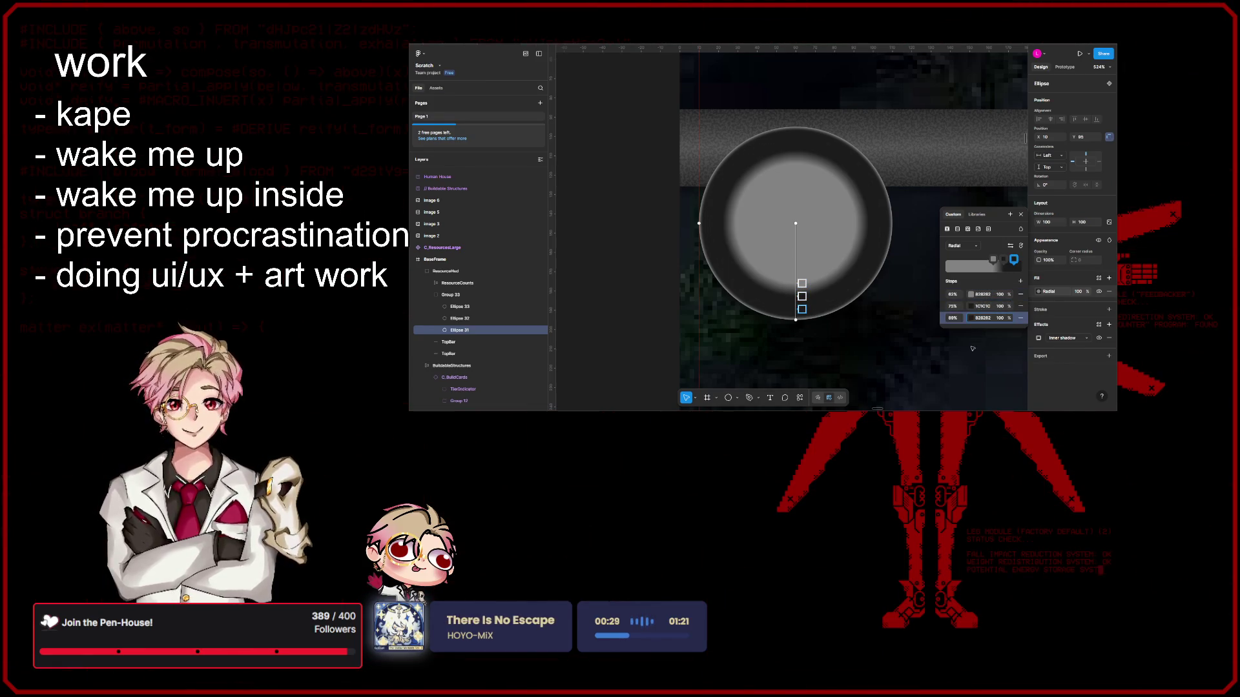
{"action": "key", "text": "Return"}
{"action": "scroll", "coordinate": [880, 274], "scroll_direction": "up", "scroll_amount": 5}
{"action": "scroll", "coordinate": [879, 273], "scroll_direction": "up", "scroll_amount": 2}
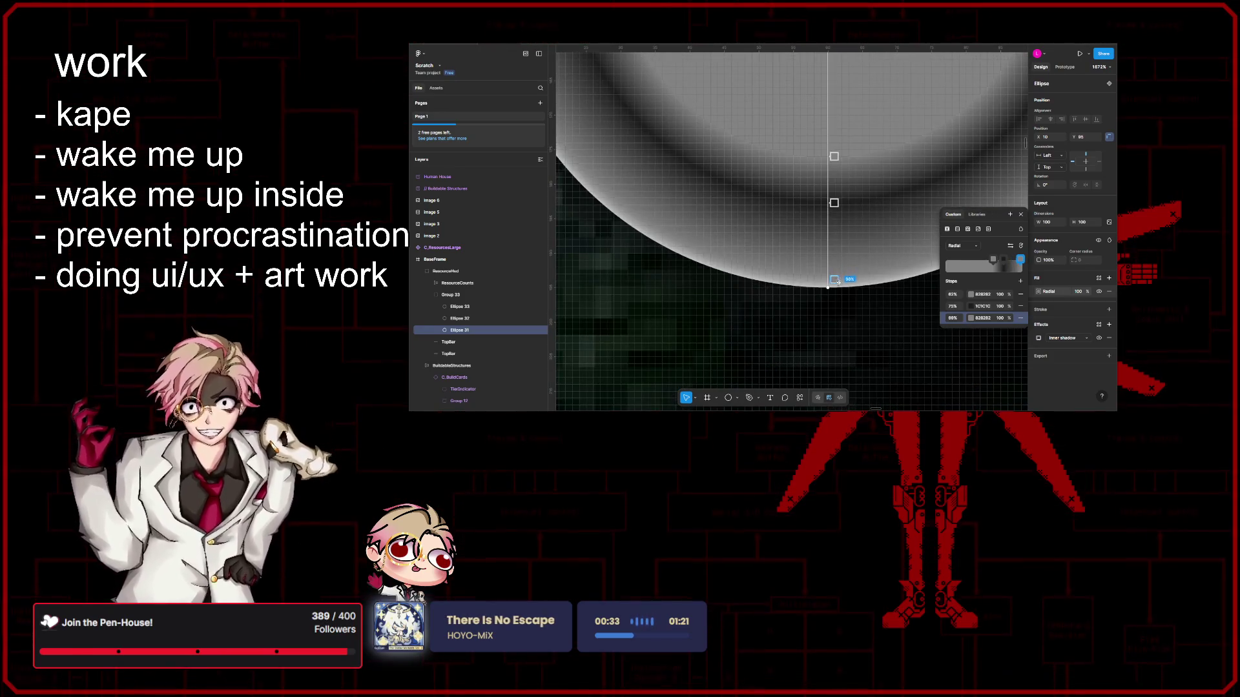
Step: Push stops out to about 94% and 85% and add stops at 90% and 62%
{"action": "left_click_drag", "start_coordinate": [834, 203], "coordinate": [835, 267]}
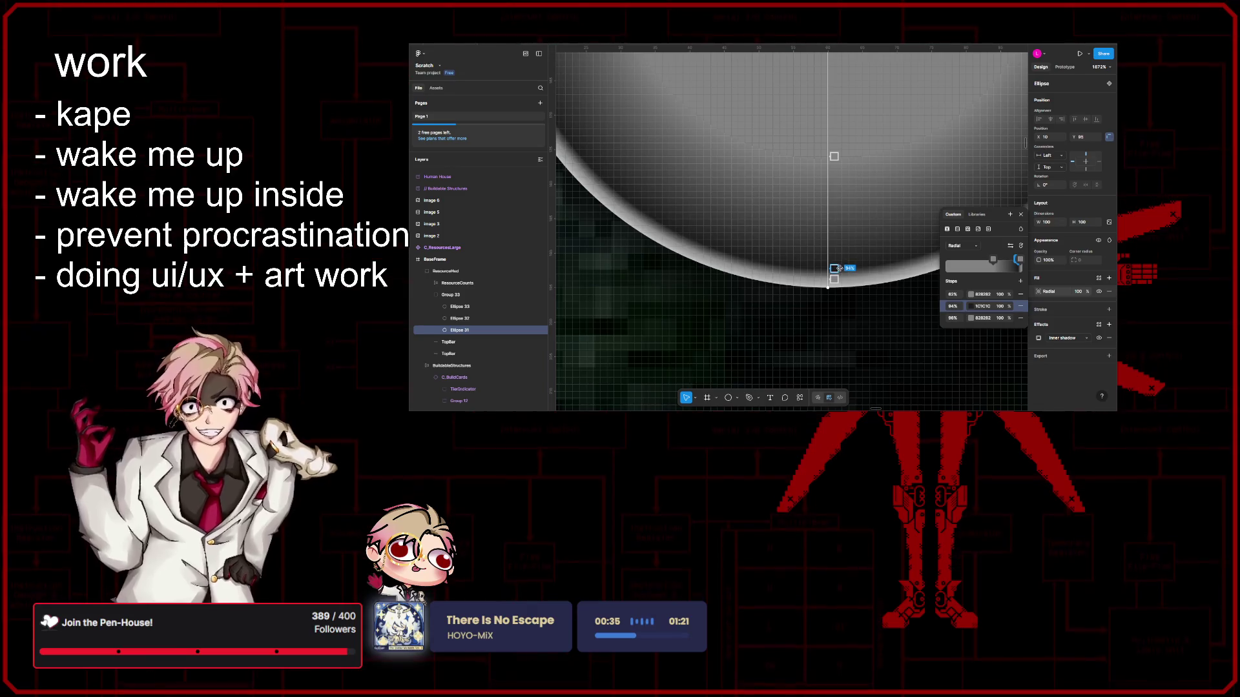
{"action": "left_click_drag", "start_coordinate": [834, 155], "coordinate": [834, 237]}
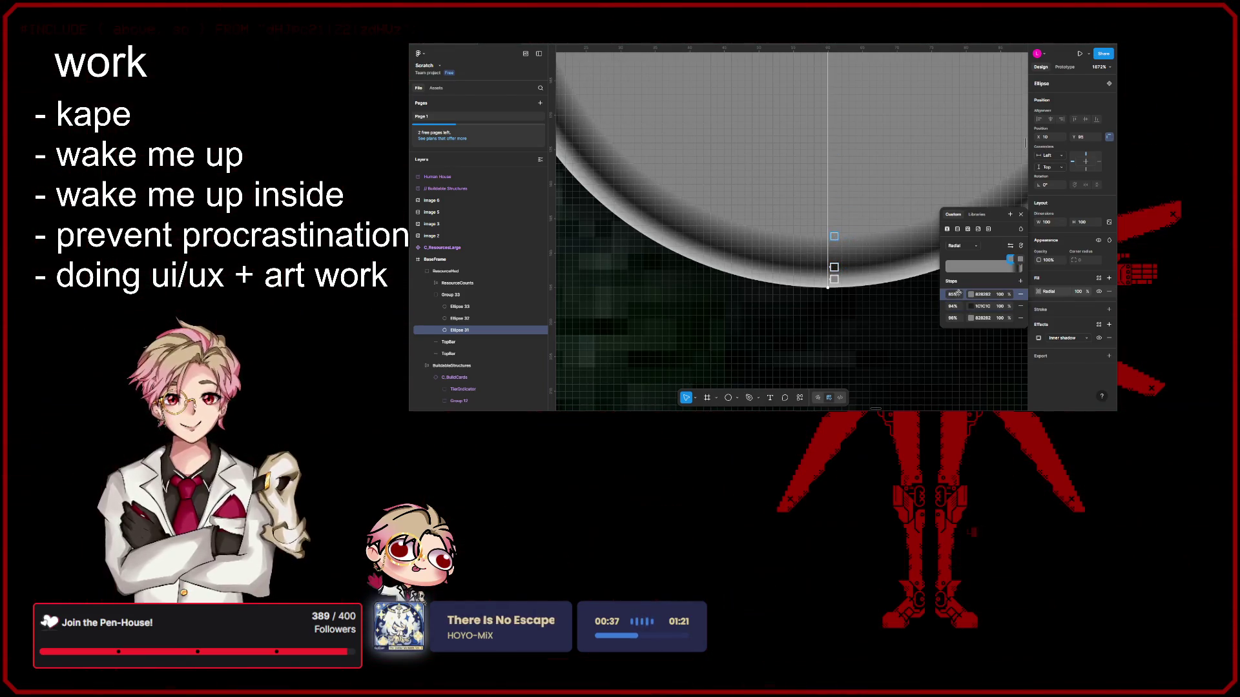
{"action": "left_click", "coordinate": [1019, 282]}
{"action": "left_click", "coordinate": [983, 318]}
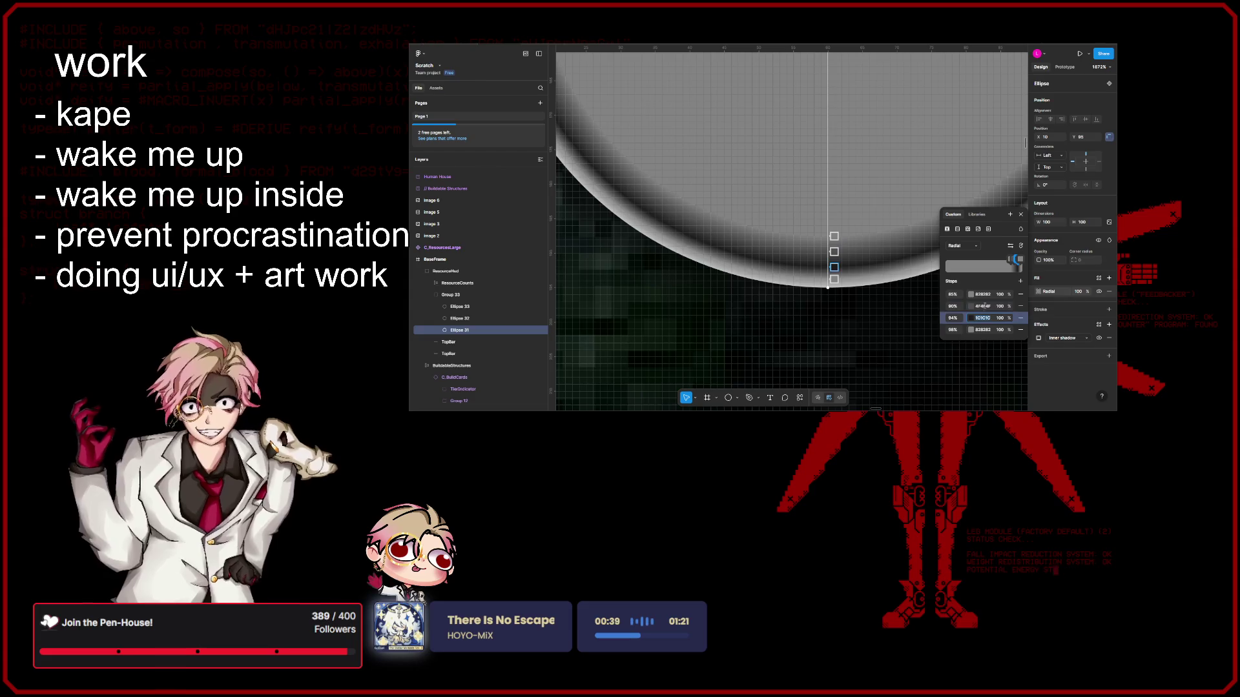
{"action": "left_click", "coordinate": [1019, 281]}
{"action": "left_click", "coordinate": [971, 317]}
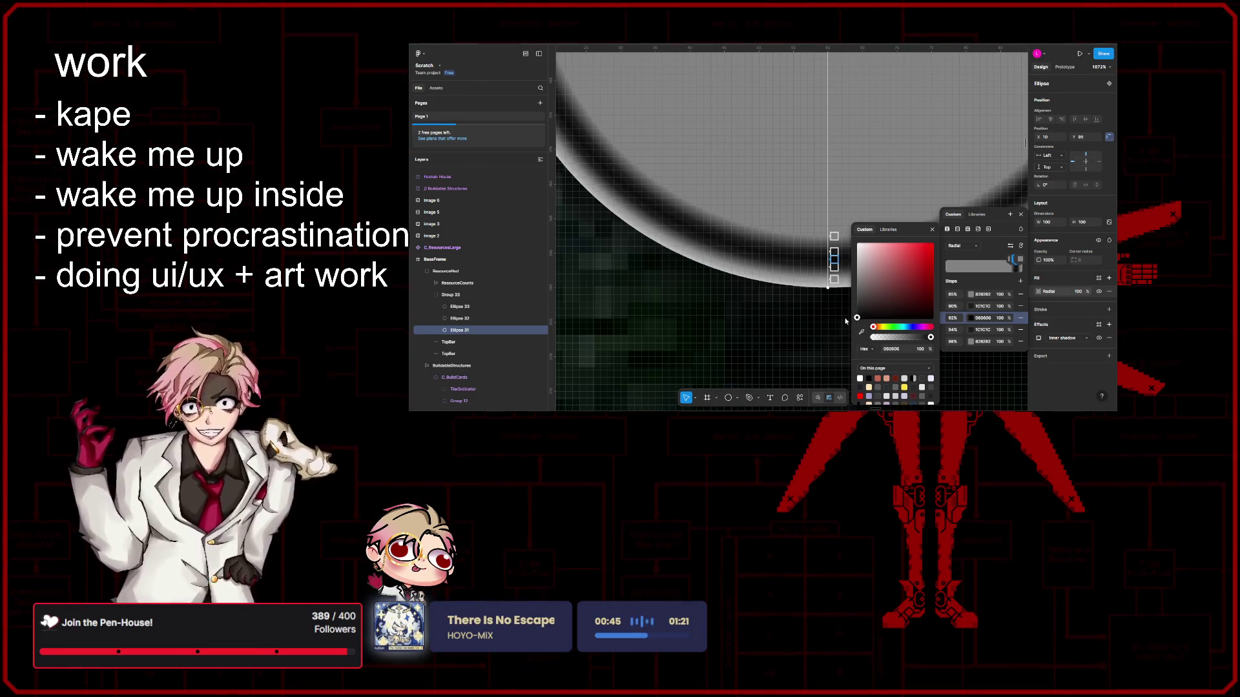
{"action": "key", "text": "Escape"}
{"action": "scroll", "coordinate": [911, 291], "scroll_direction": "down", "scroll_amount": 3}
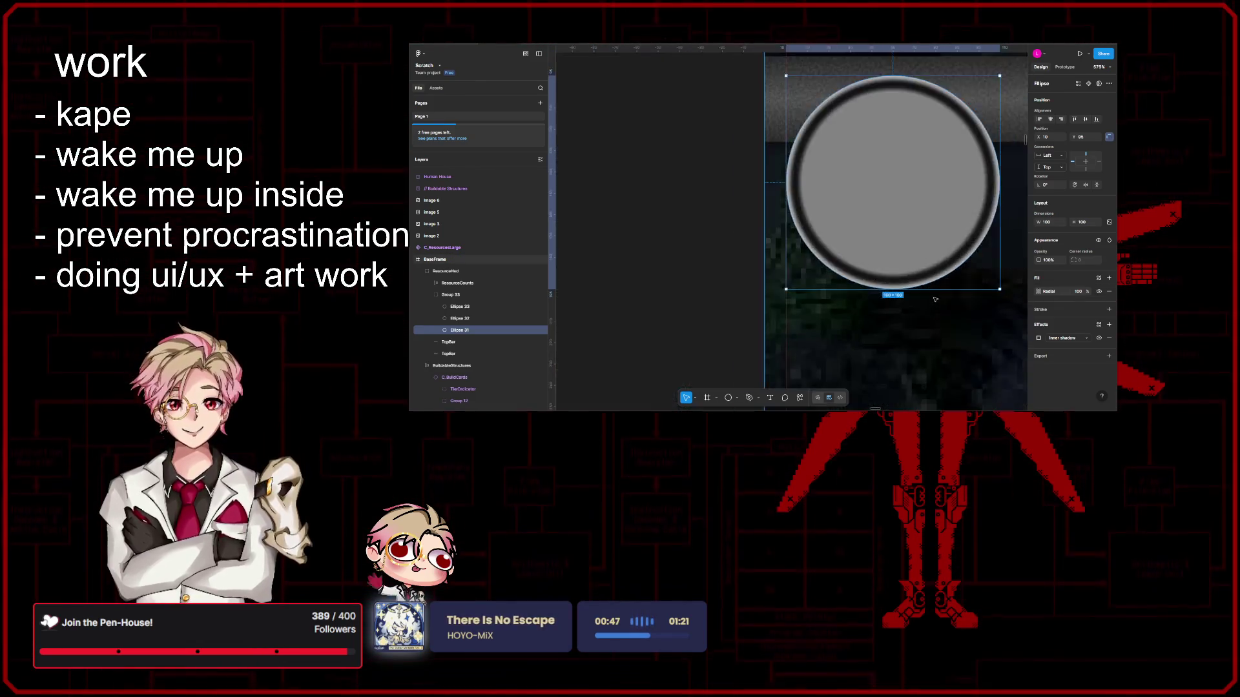
{"action": "scroll", "coordinate": [911, 292], "scroll_direction": "up", "scroll_amount": 3}
Step: Add a lighter grey 606060 stop near 67% and darken the 65% stop to near-black
{"action": "left_click", "coordinate": [1037, 290]}
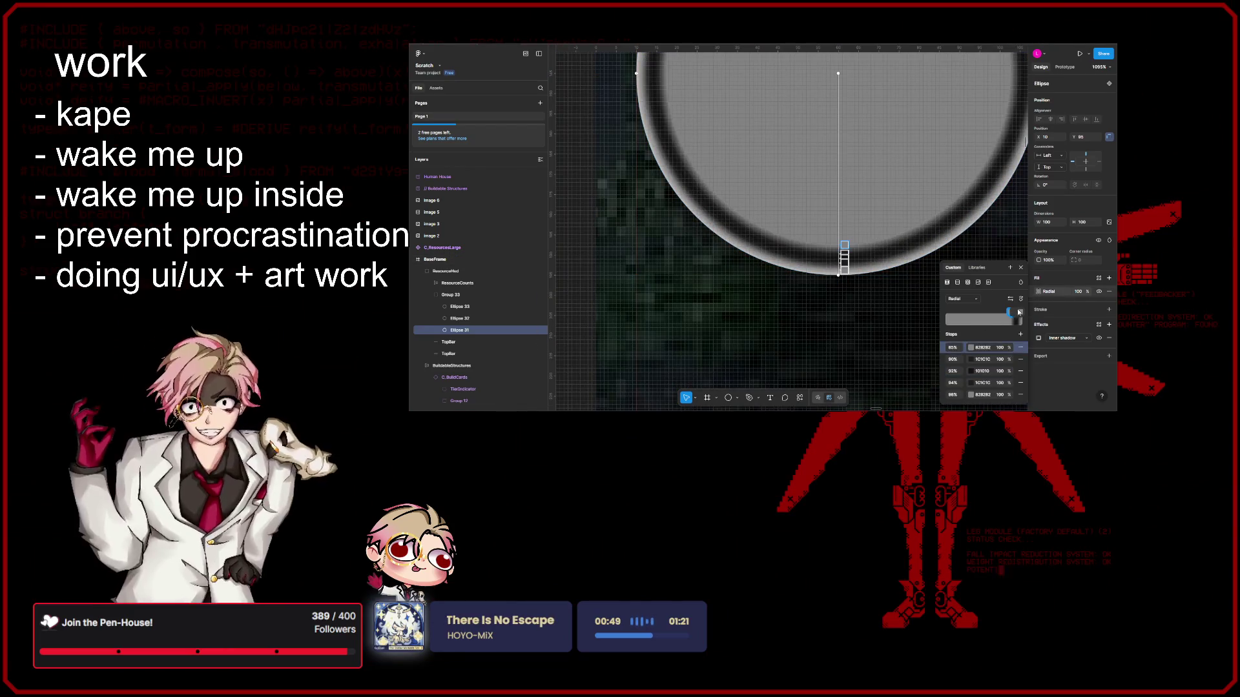
{"action": "left_click", "coordinate": [1021, 336]}
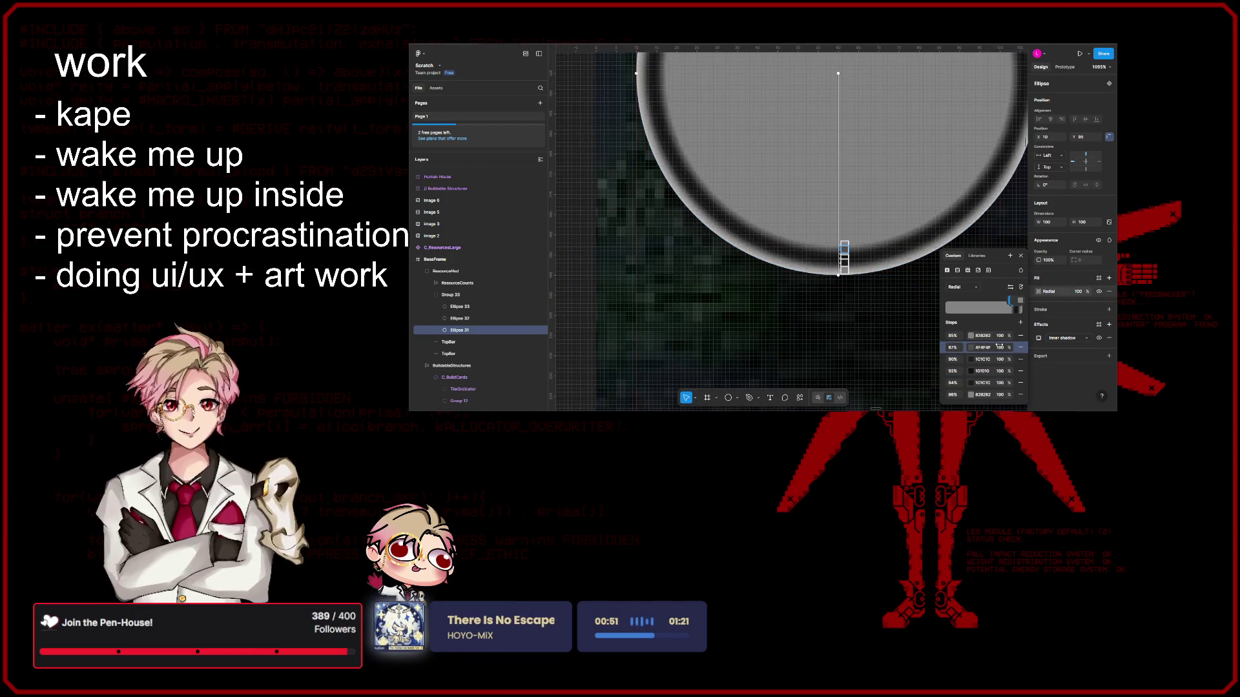
{"action": "type", "text": "606060"}
{"action": "key", "text": "Return"}
{"action": "left_click", "coordinate": [970, 335]}
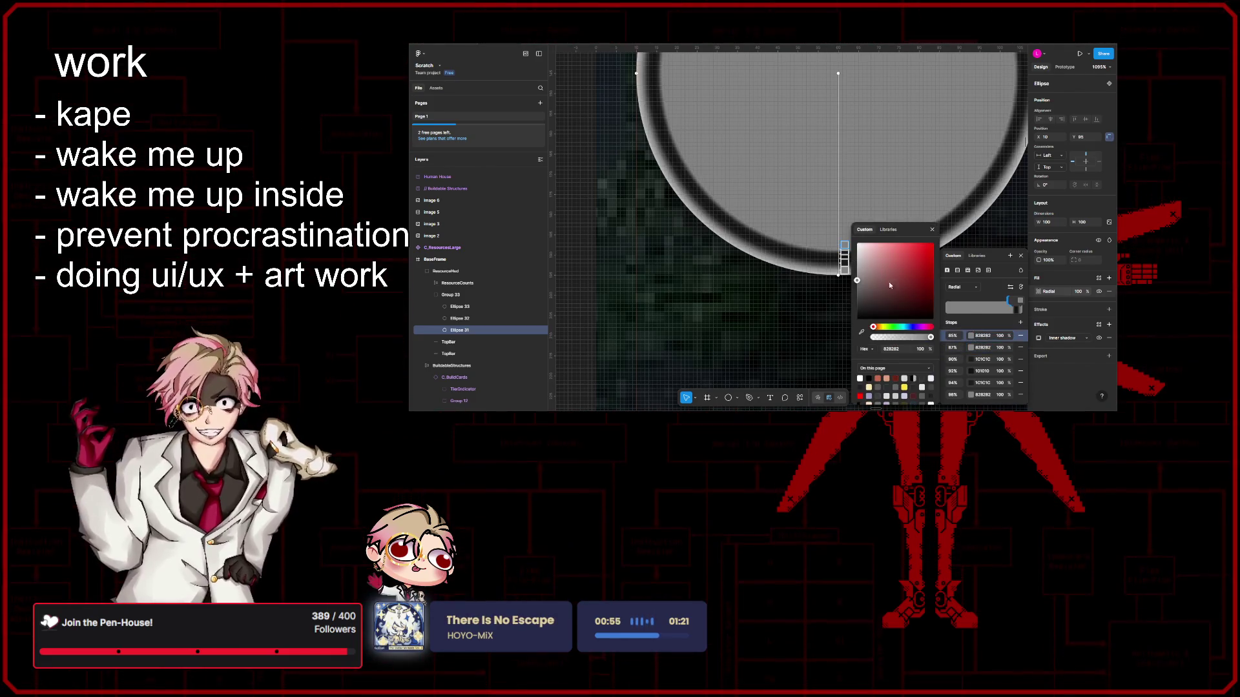
{"action": "left_click_drag", "start_coordinate": [888, 282], "coordinate": [840, 316]}
{"action": "key", "text": "Escape"}
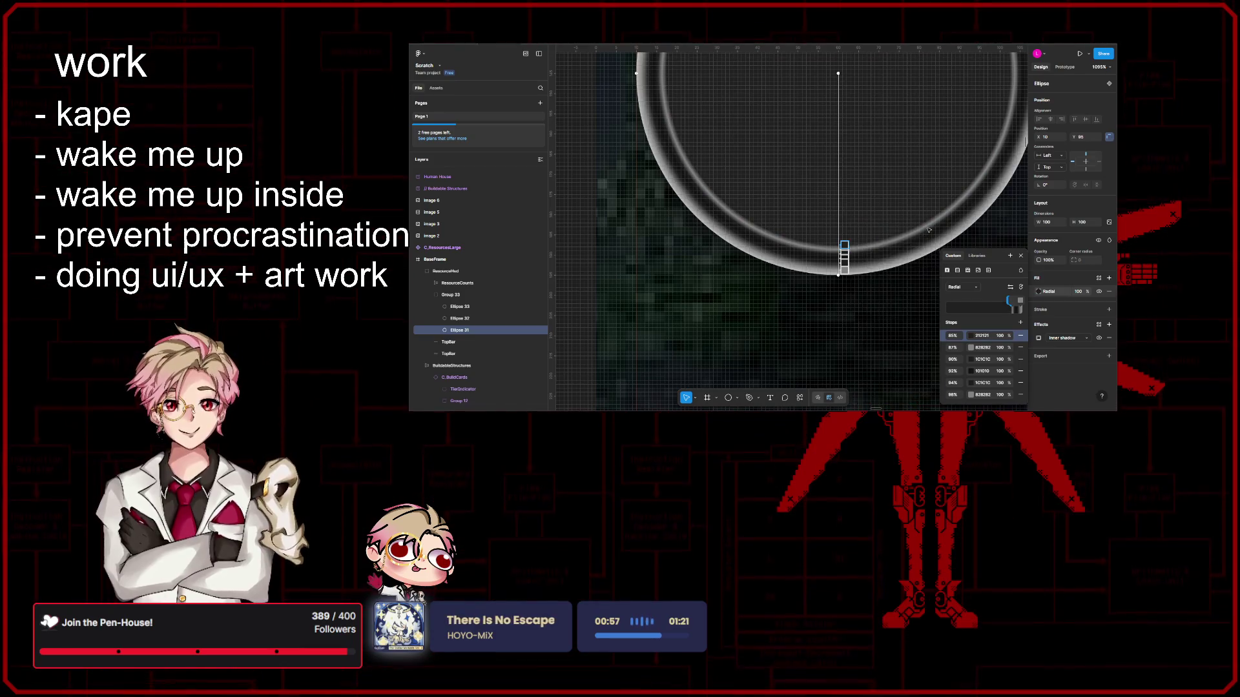
{"action": "scroll", "coordinate": [891, 291], "scroll_direction": "down", "scroll_amount": 3}
{"action": "scroll", "coordinate": [931, 275], "scroll_direction": "down", "scroll_amount": 3}
{"action": "key", "text": "Escape"}
{"action": "scroll", "coordinate": [886, 204], "scroll_direction": "down", "scroll_amount": 3}
{"action": "scroll", "coordinate": [885, 206], "scroll_direction": "up", "scroll_amount": 1}
{"action": "scroll", "coordinate": [877, 201], "scroll_direction": "up", "scroll_amount": 3}
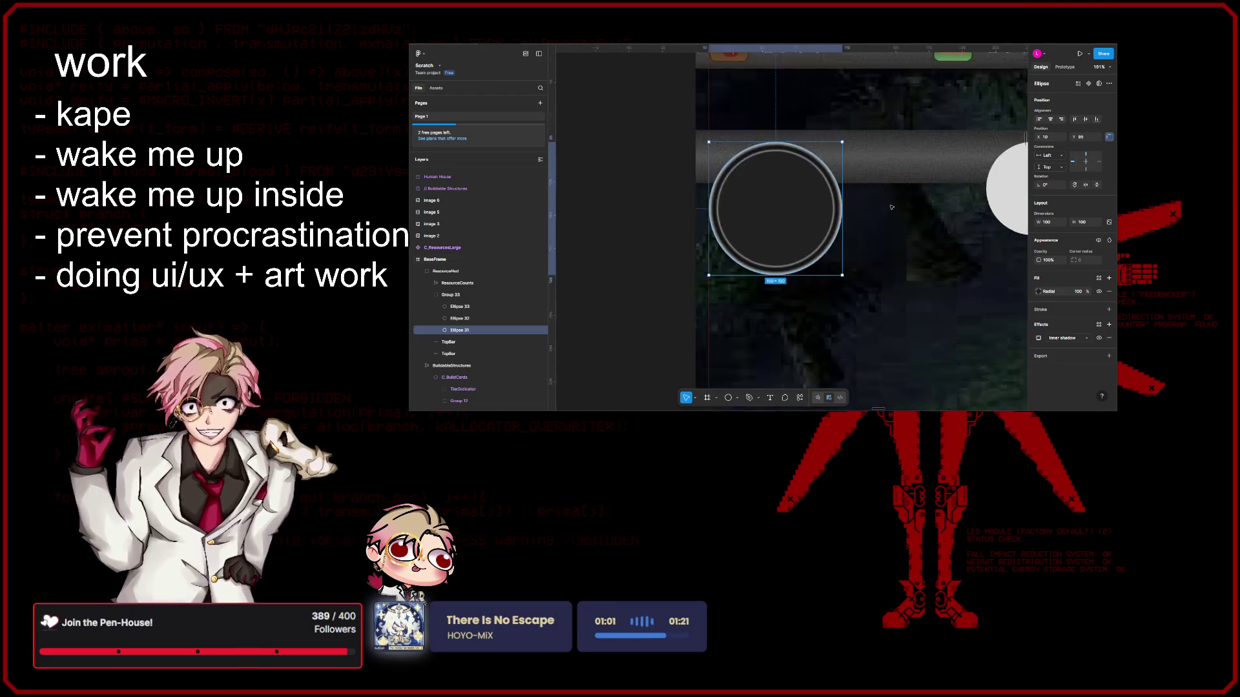
{"action": "scroll", "coordinate": [871, 199], "scroll_direction": "up", "scroll_amount": 3}
{"action": "scroll", "coordinate": [862, 195], "scroll_direction": "down", "scroll_amount": 2}
{"action": "left_click_drag", "start_coordinate": [863, 195], "coordinate": [908, 200]}
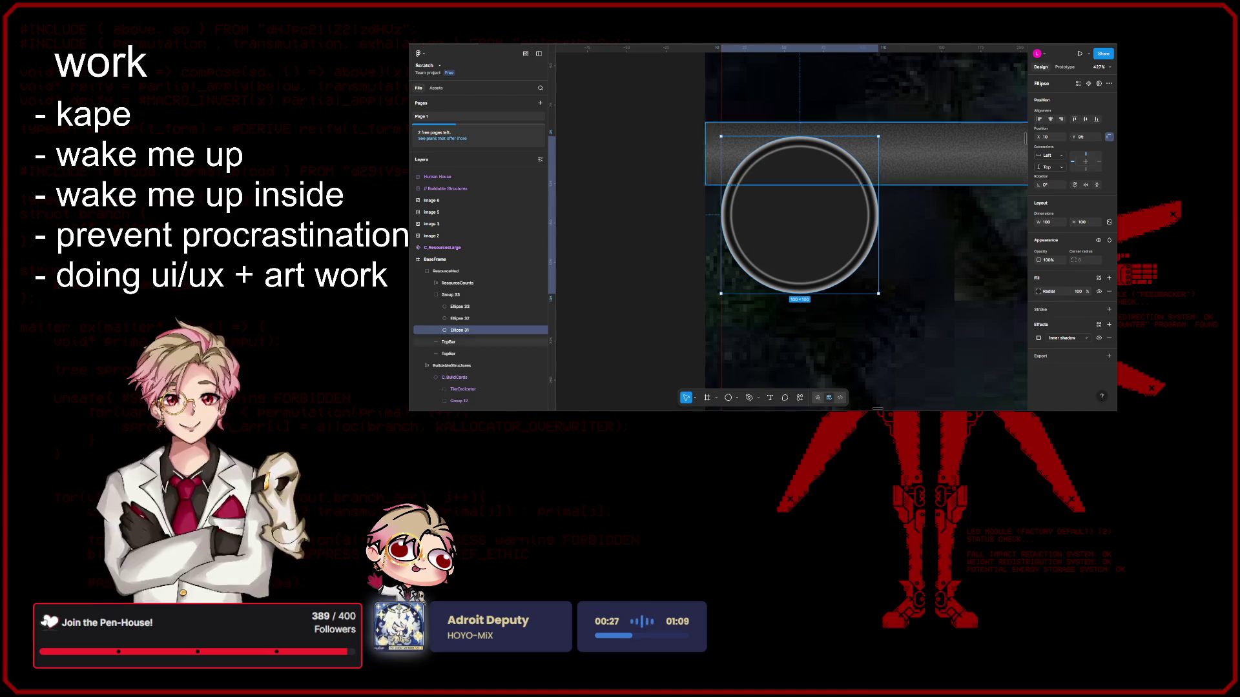
{"action": "scroll", "coordinate": [874, 254], "scroll_direction": "up", "scroll_amount": 1}
{"action": "scroll", "coordinate": [875, 253], "scroll_direction": "up", "scroll_amount": 3}
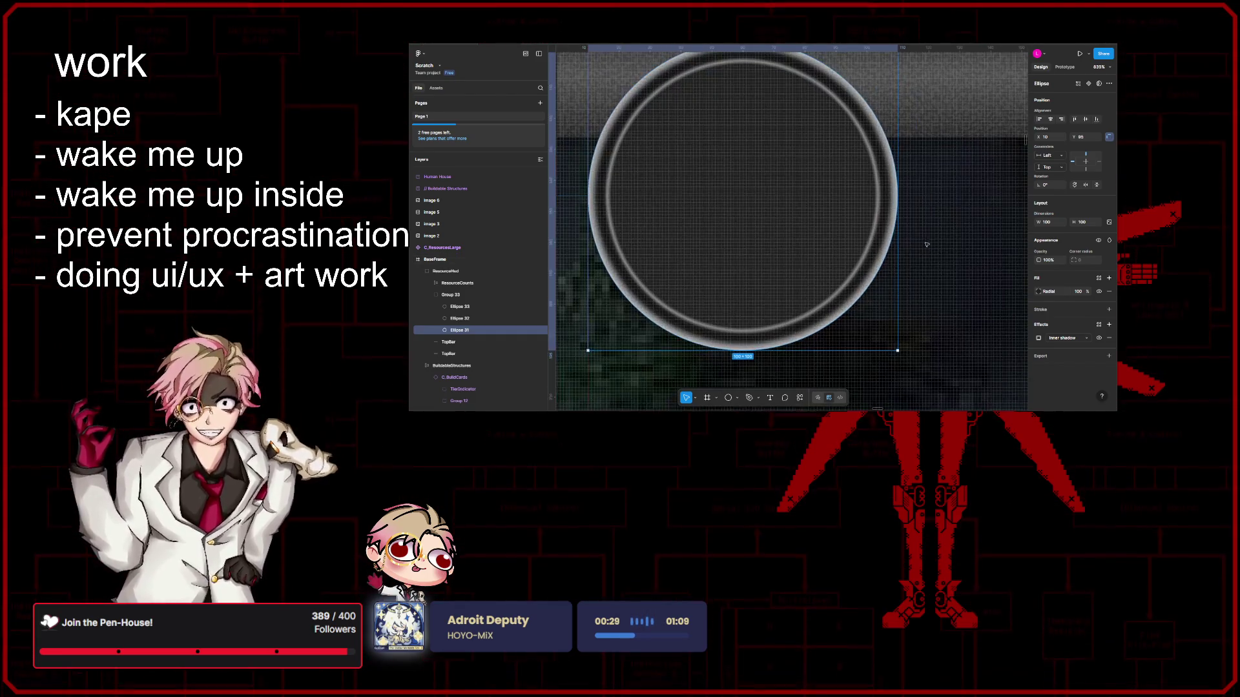
Step: Nudge the outer gradient stops out to about 97-99%
{"action": "left_click", "coordinate": [1038, 292]}
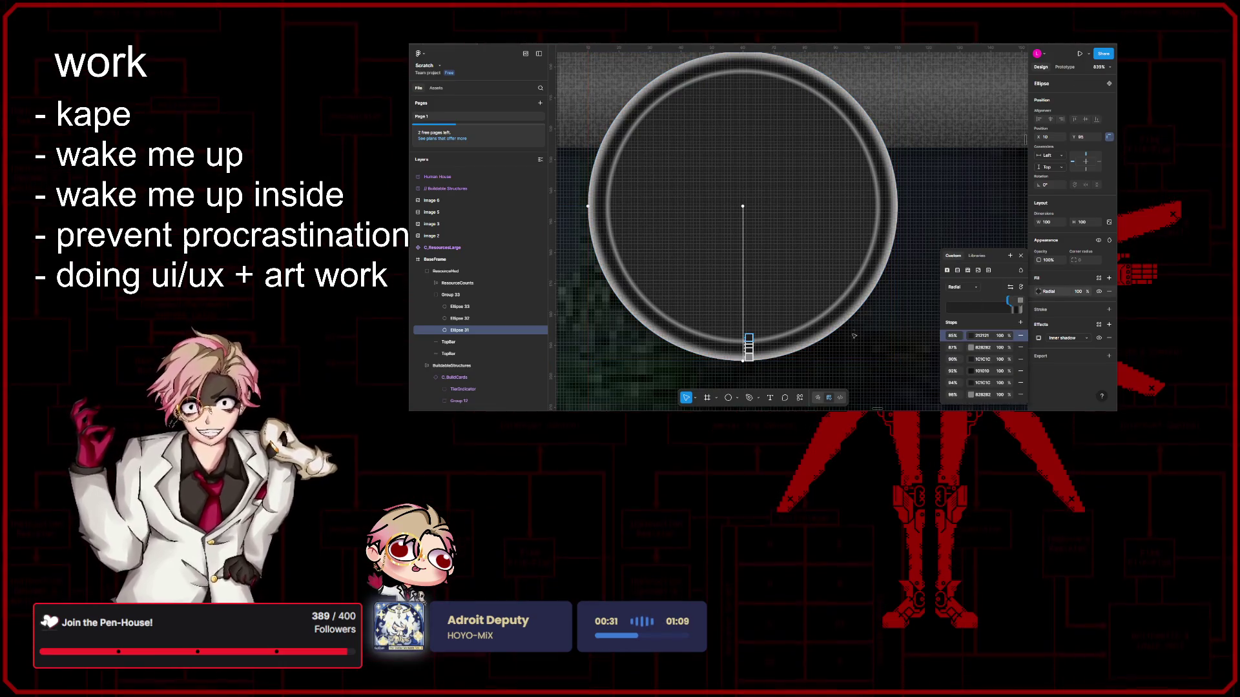
{"action": "scroll", "coordinate": [794, 252], "scroll_direction": "up", "scroll_amount": 2}
{"action": "scroll", "coordinate": [794, 251], "scroll_direction": "up", "scroll_amount": 2}
{"action": "scroll", "coordinate": [794, 251], "scroll_direction": "up", "scroll_amount": 2}
{"action": "scroll", "coordinate": [793, 258], "scroll_direction": "up", "scroll_amount": 3}
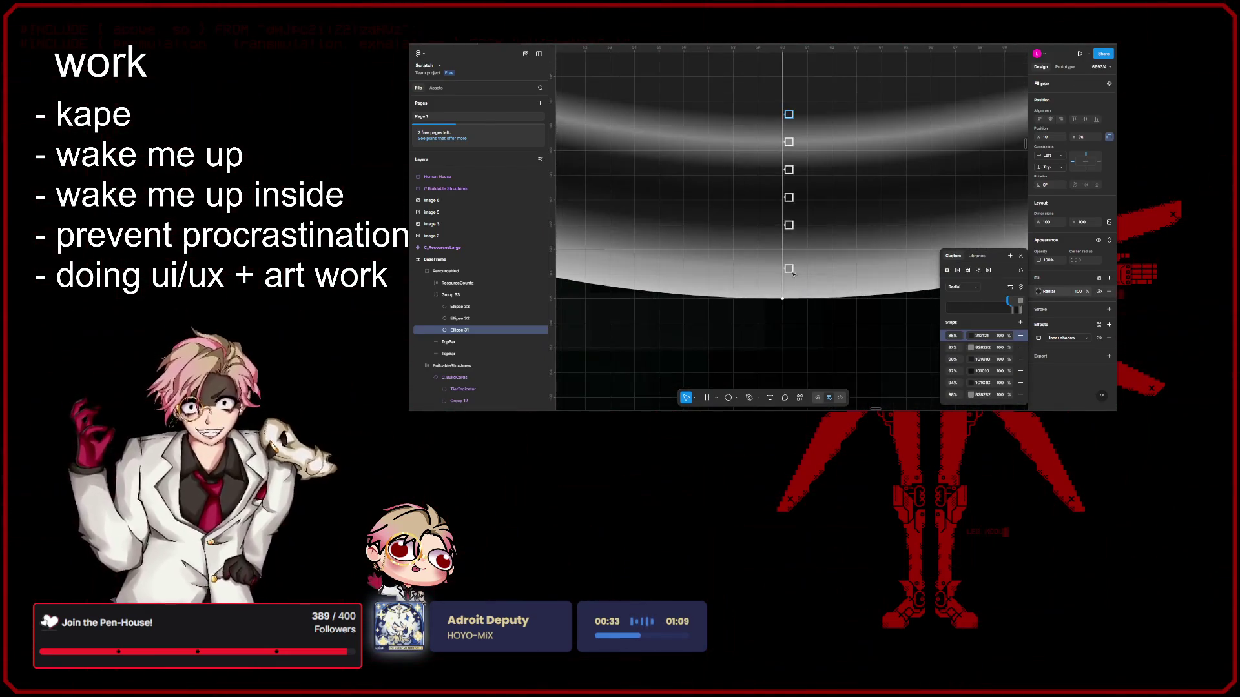
{"action": "left_click", "coordinate": [789, 283]}
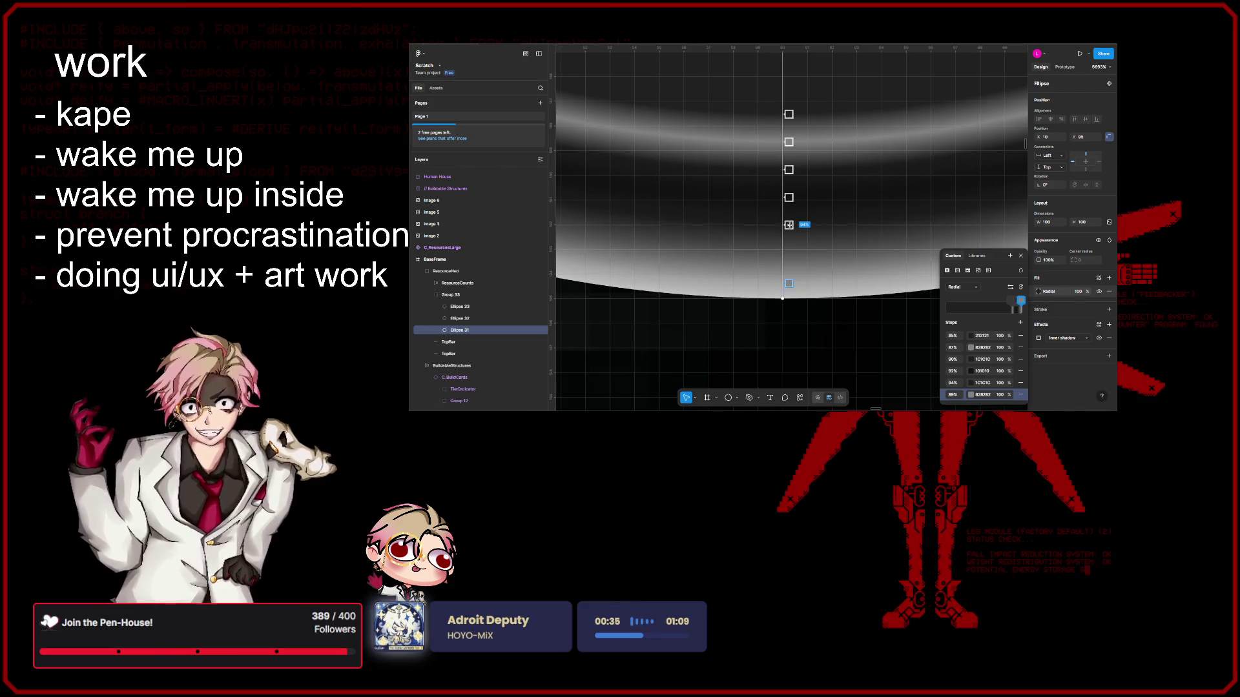
{"action": "mouse_move", "coordinate": [790, 283]}
{"action": "left_mouse_down"}
{"action": "mouse_move", "coordinate": [789, 266]}
{"action": "mouse_move", "coordinate": [789, 298]}
{"action": "left_mouse_up"}
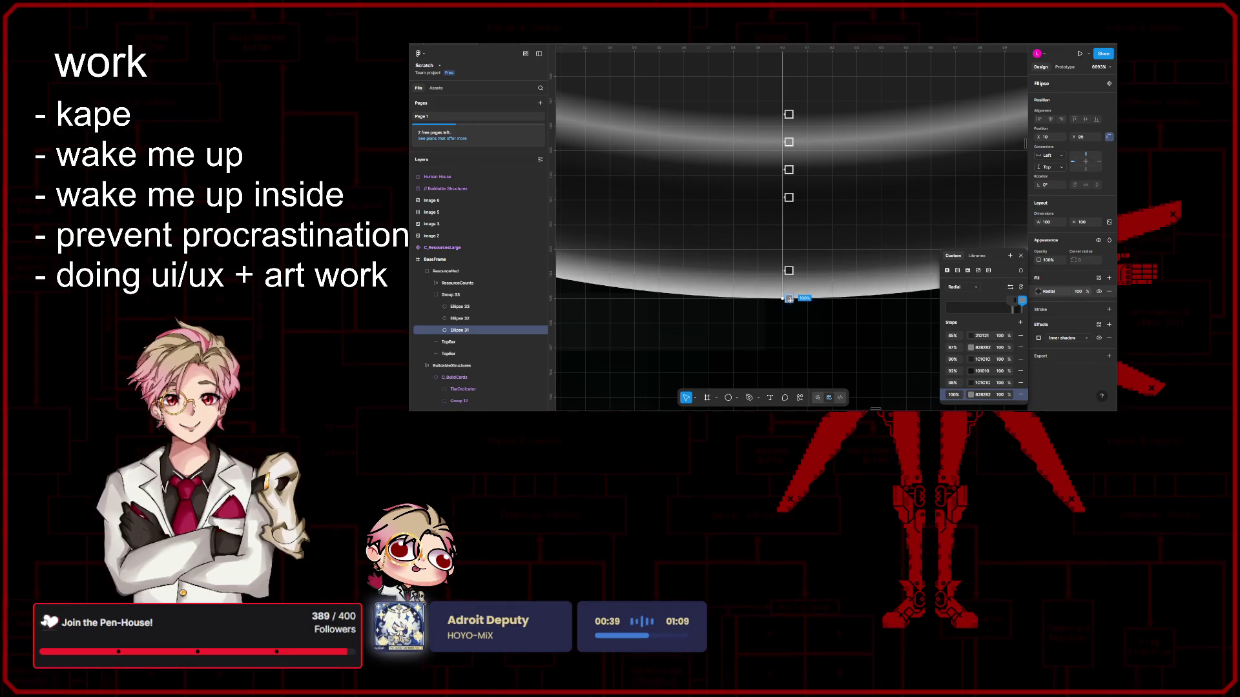
{"action": "left_click_drag", "start_coordinate": [789, 291], "coordinate": [790, 291]}
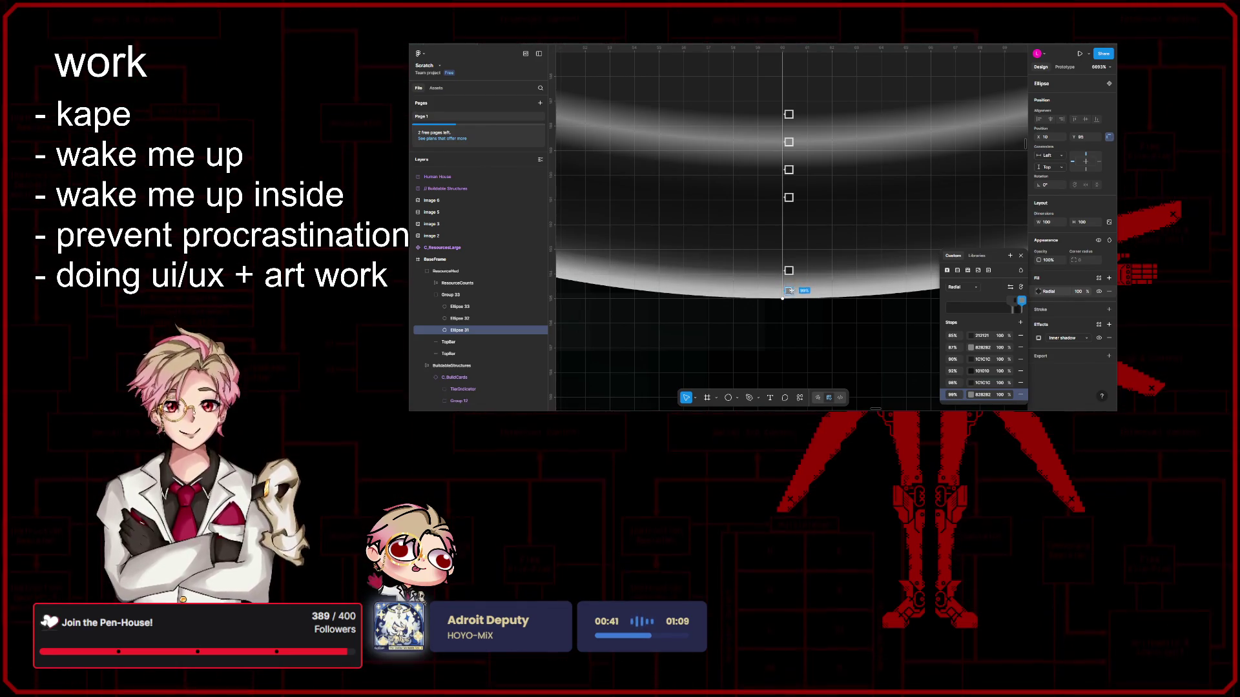
{"action": "left_click_drag", "start_coordinate": [790, 272], "coordinate": [789, 274]}
{"action": "scroll", "coordinate": [843, 155], "scroll_direction": "up", "scroll_amount": 3}
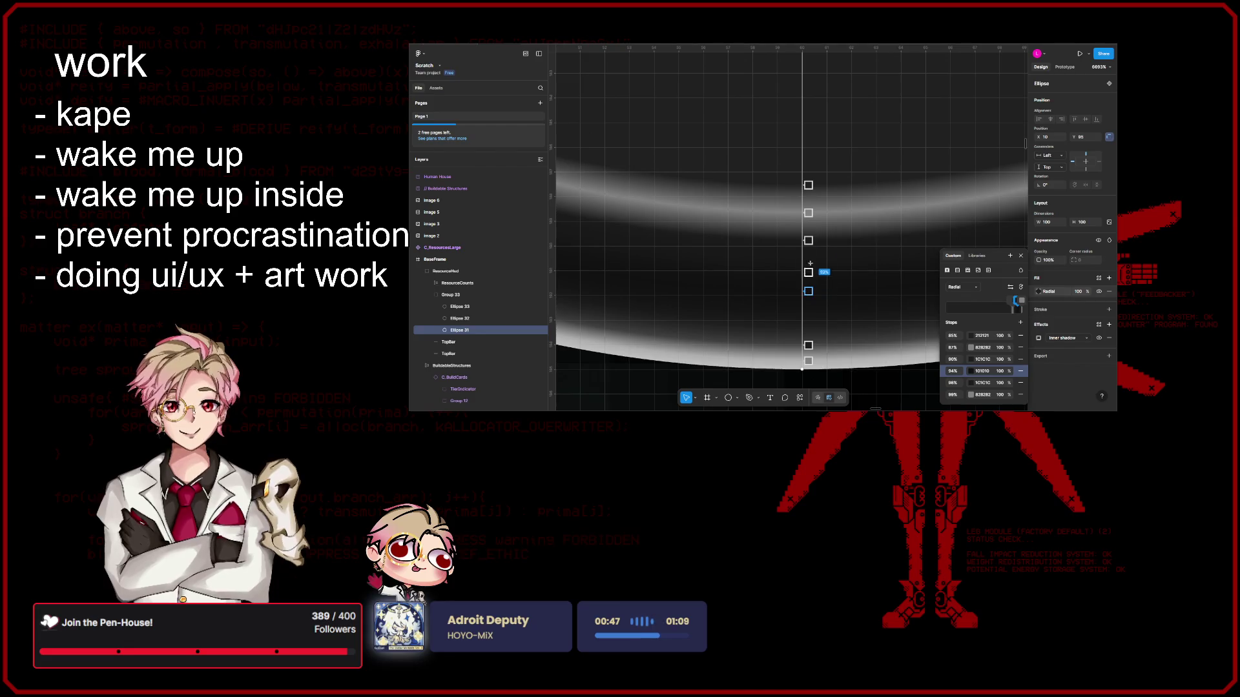
Step: Move the 87% stop to 86% and the 88% stop to 89%
{"action": "left_click_drag", "start_coordinate": [808, 212], "coordinate": [809, 202]}
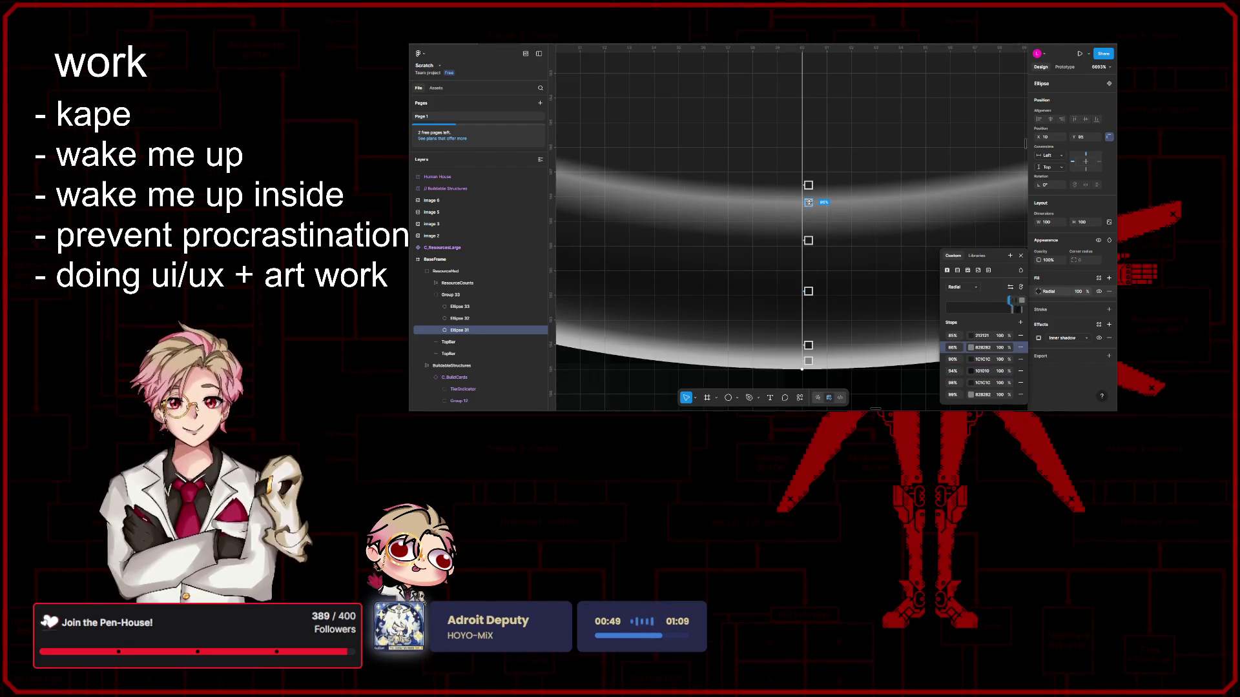
{"action": "left_click", "coordinate": [808, 241]}
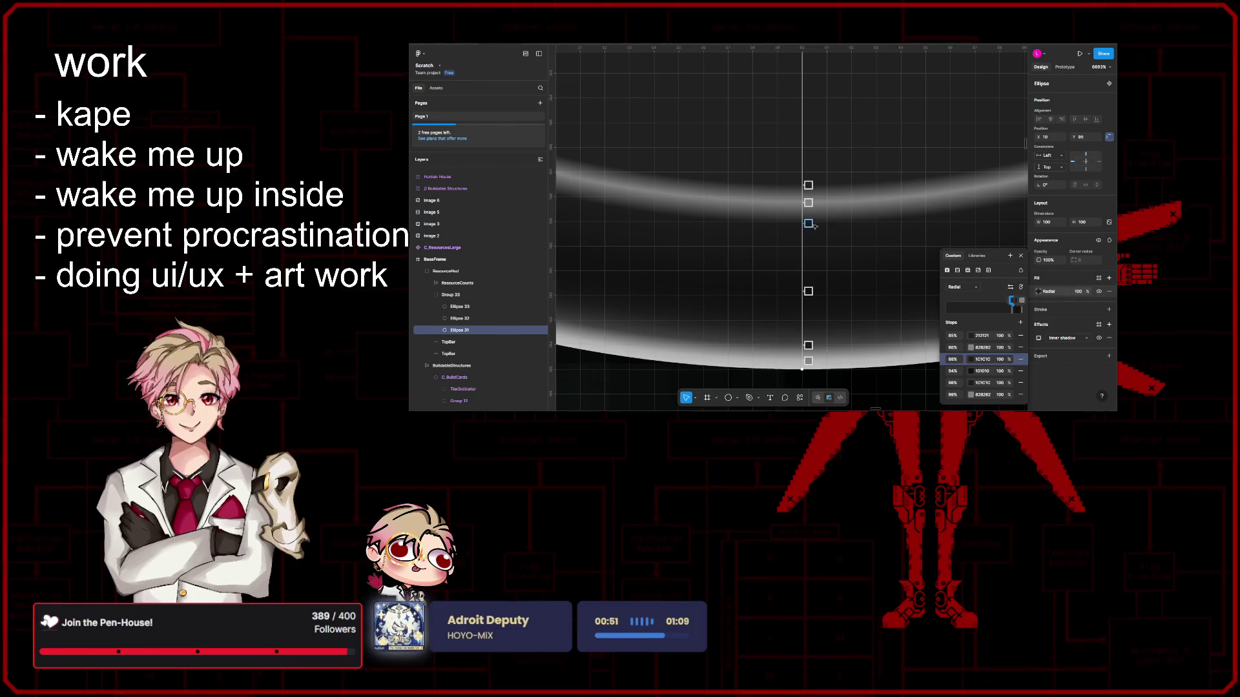
{"action": "scroll", "coordinate": [862, 254], "scroll_direction": "down", "scroll_amount": 3}
{"action": "scroll", "coordinate": [863, 255], "scroll_direction": "down", "scroll_amount": 3}
{"action": "scroll", "coordinate": [852, 255], "scroll_direction": "down", "scroll_amount": 2}
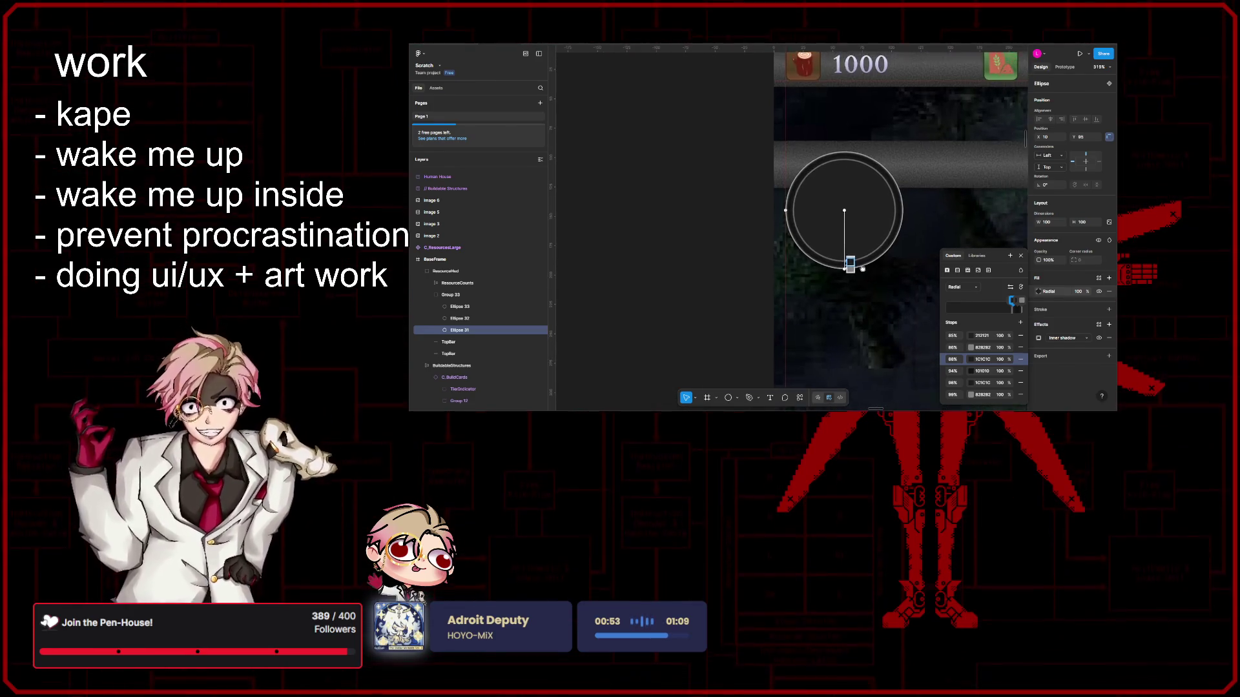
{"action": "scroll", "coordinate": [816, 255], "scroll_direction": "up", "scroll_amount": 2}
{"action": "scroll", "coordinate": [813, 260], "scroll_direction": "up", "scroll_amount": 3}
{"action": "scroll", "coordinate": [804, 247], "scroll_direction": "up", "scroll_amount": 3}
{"action": "scroll", "coordinate": [800, 237], "scroll_direction": "up", "scroll_amount": 2}
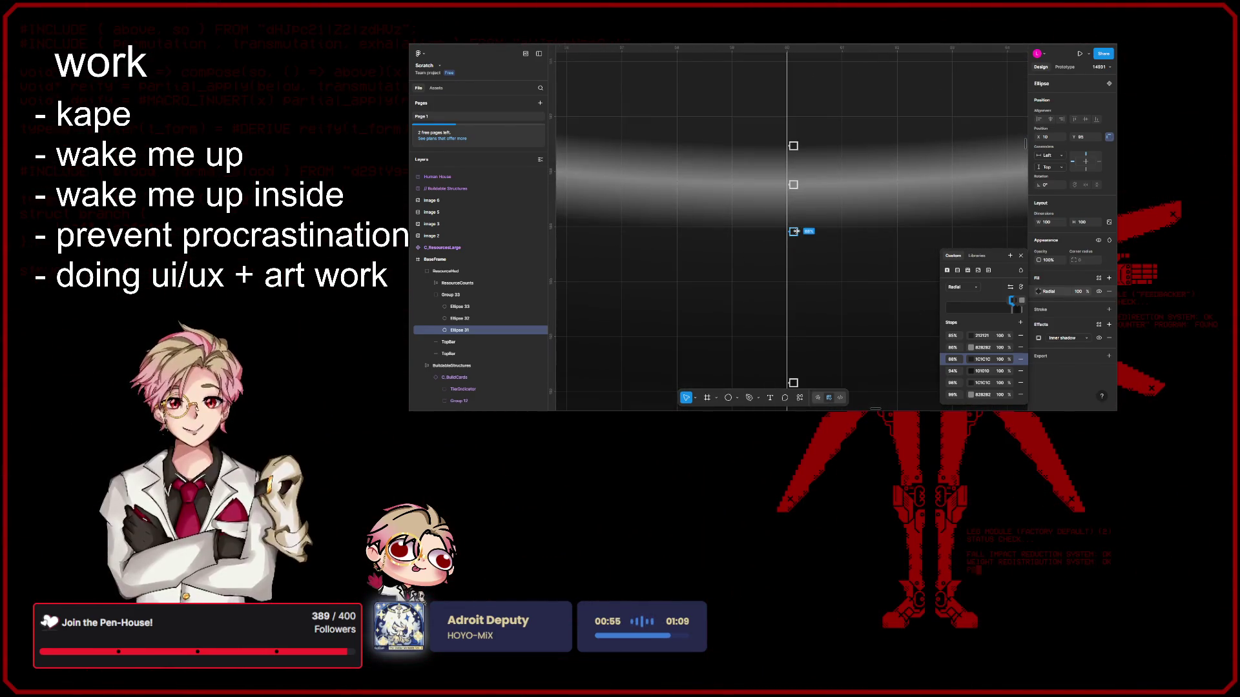
{"action": "scroll", "coordinate": [798, 233], "scroll_direction": "up", "scroll_amount": 2}
{"action": "left_click_drag", "start_coordinate": [799, 233], "coordinate": [800, 203]}
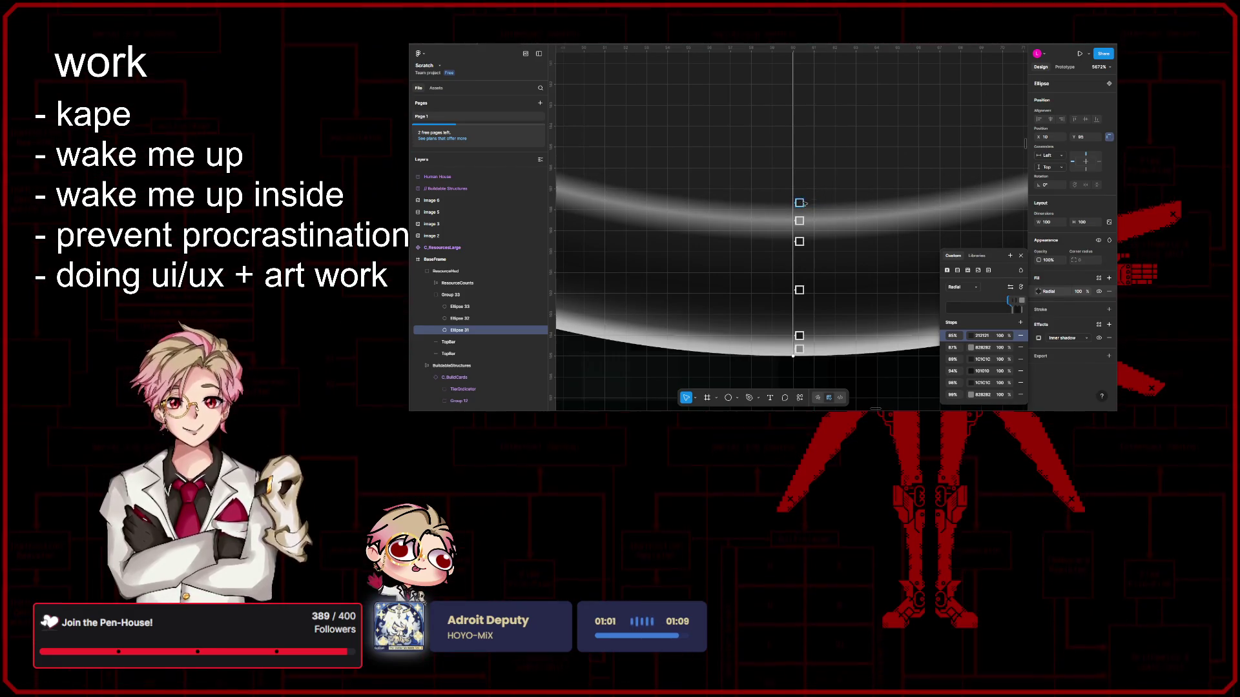
{"action": "scroll", "coordinate": [801, 202], "scroll_direction": "down", "scroll_amount": 5}
{"action": "scroll", "coordinate": [800, 208], "scroll_direction": "down", "scroll_amount": 5}
{"action": "scroll", "coordinate": [799, 232], "scroll_direction": "down", "scroll_amount": 5}
{"action": "scroll", "coordinate": [795, 261], "scroll_direction": "down", "scroll_amount": 3}
{"action": "key", "text": "Escape"}
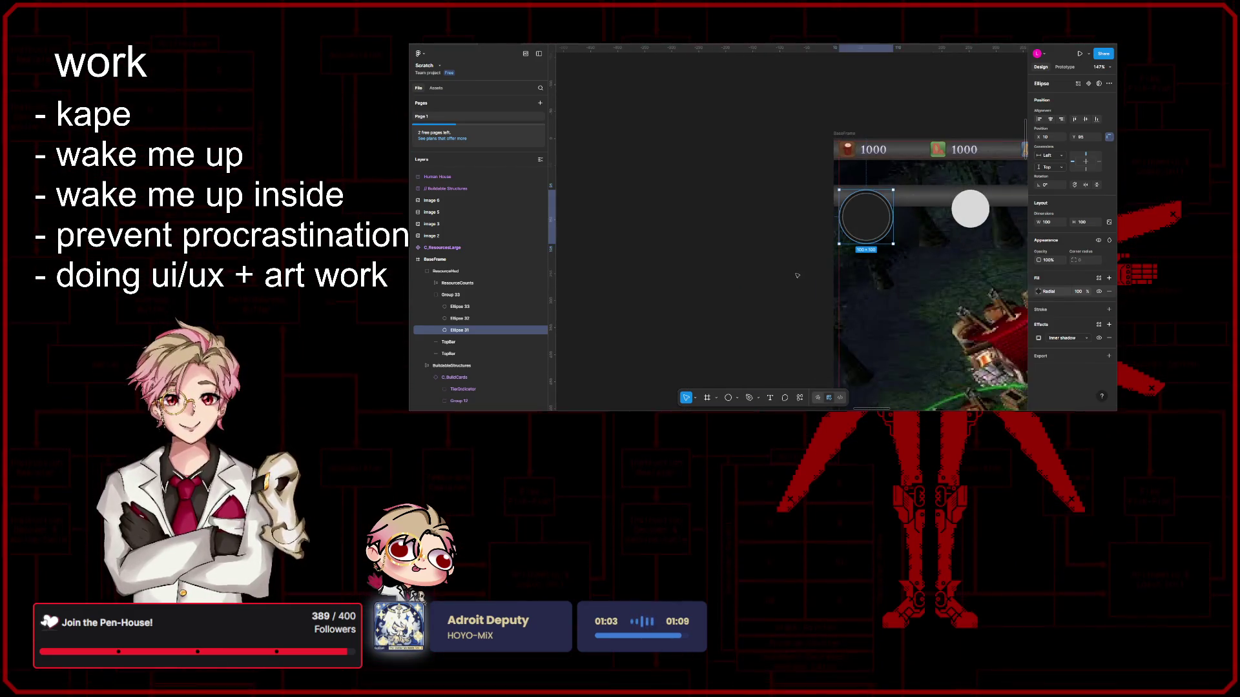
{"action": "scroll", "coordinate": [795, 275], "scroll_direction": "up", "scroll_amount": 3}
{"action": "scroll", "coordinate": [804, 283], "scroll_direction": "up", "scroll_amount": 3}
{"action": "scroll", "coordinate": [818, 296], "scroll_direction": "up", "scroll_amount": 3}
{"action": "scroll", "coordinate": [835, 309], "scroll_direction": "up", "scroll_amount": 3}
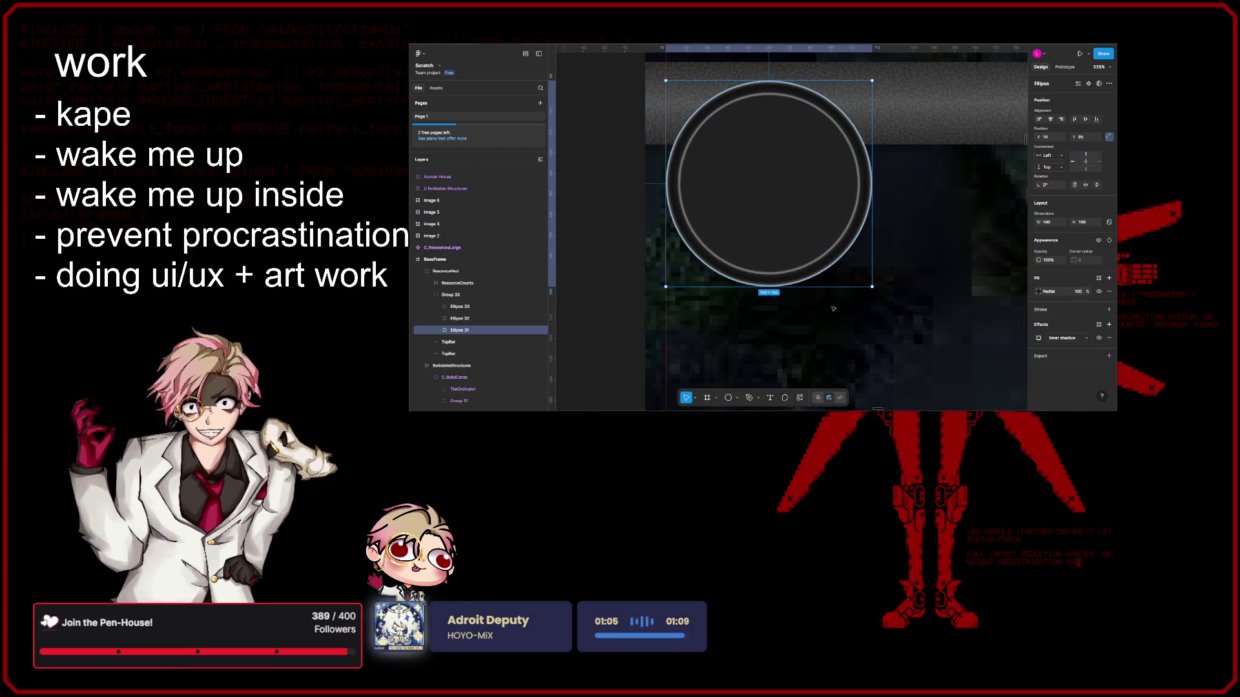
Step: Reselect the ring ellipse Ellipse 31 inside Group 33
{"action": "left_click", "coordinate": [1039, 291]}
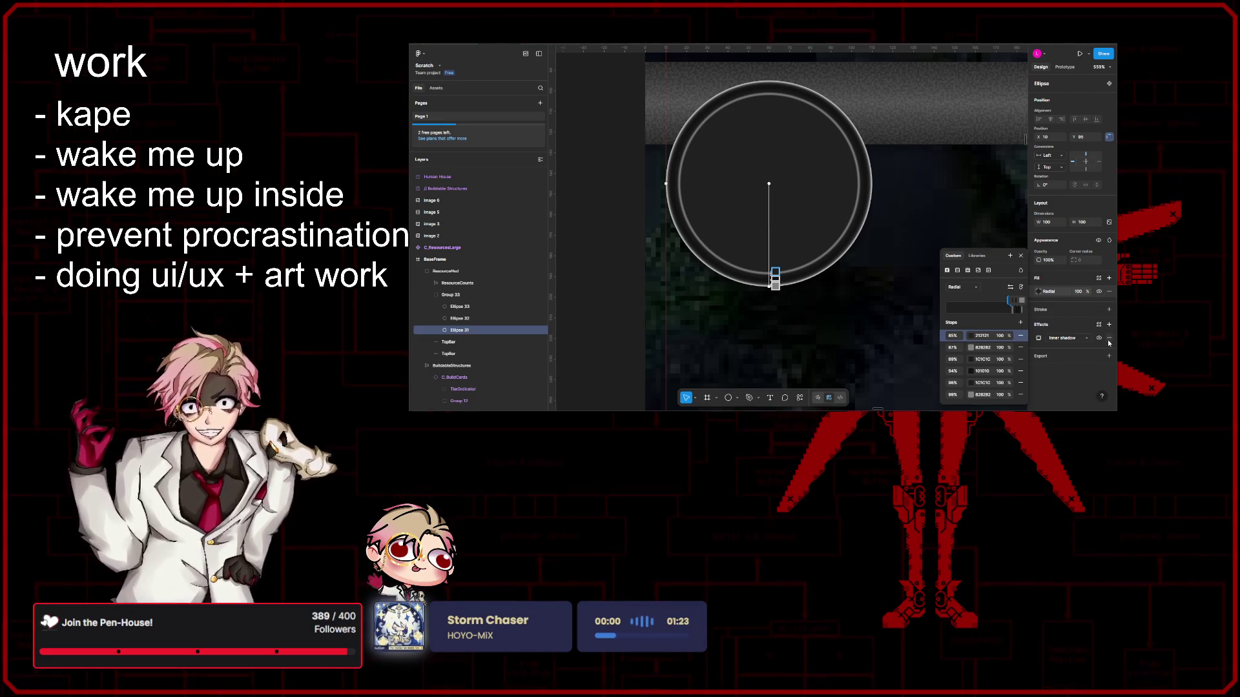
{"action": "key", "text": "Escape"}
{"action": "key", "text": "Escape"}
{"action": "scroll", "coordinate": [828, 304], "scroll_direction": "up", "scroll_amount": 2}
{"action": "scroll", "coordinate": [838, 295], "scroll_direction": "up", "scroll_amount": 3}
{"action": "scroll", "coordinate": [848, 285], "scroll_direction": "down", "scroll_amount": 3}
{"action": "scroll", "coordinate": [849, 285], "scroll_direction": "up", "scroll_amount": 3}
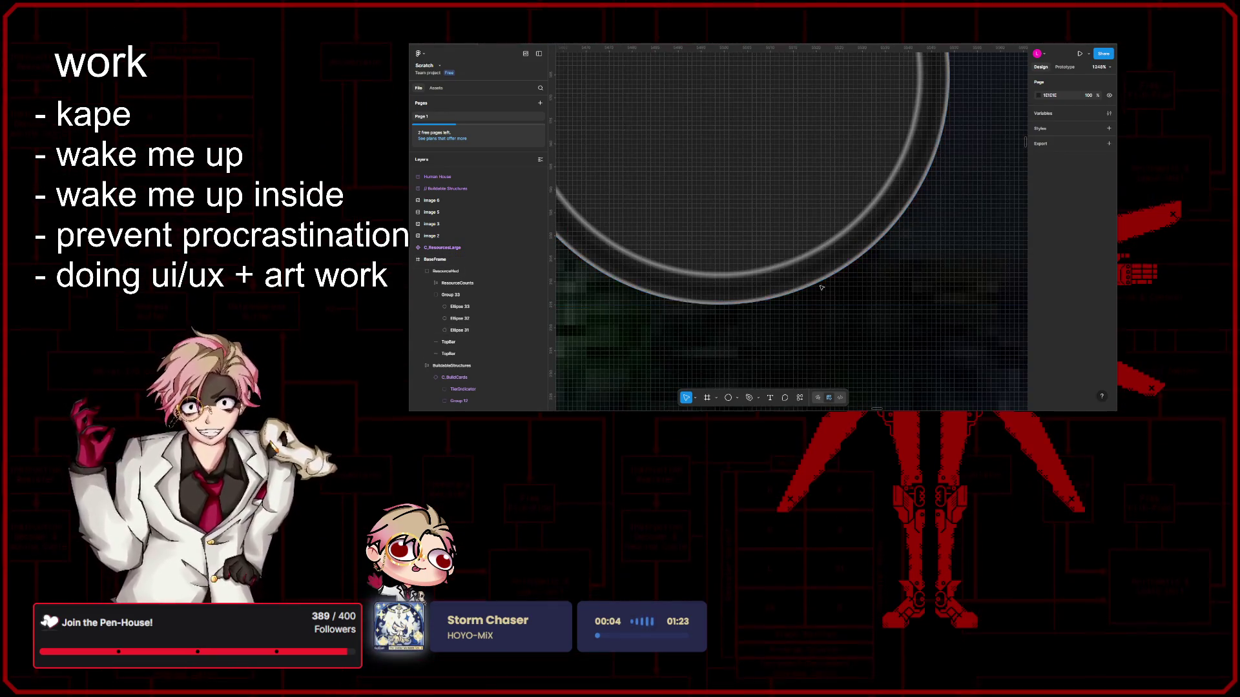
{"action": "scroll", "coordinate": [872, 286], "scroll_direction": "down", "scroll_amount": 2}
{"action": "scroll", "coordinate": [888, 286], "scroll_direction": "down", "scroll_amount": 2}
{"action": "left_click", "coordinate": [887, 286]}
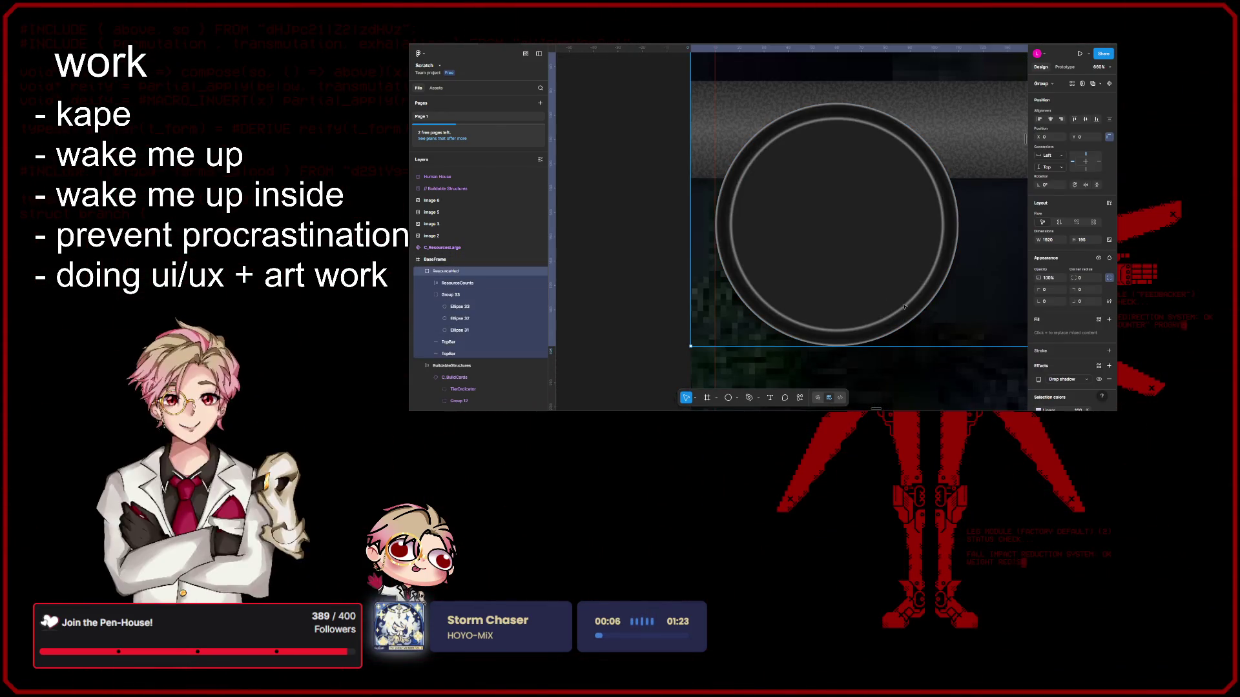
{"action": "double_click", "coordinate": [887, 285]}
{"action": "left_click", "coordinate": [486, 304]}
{"action": "left_click", "coordinate": [474, 295]}
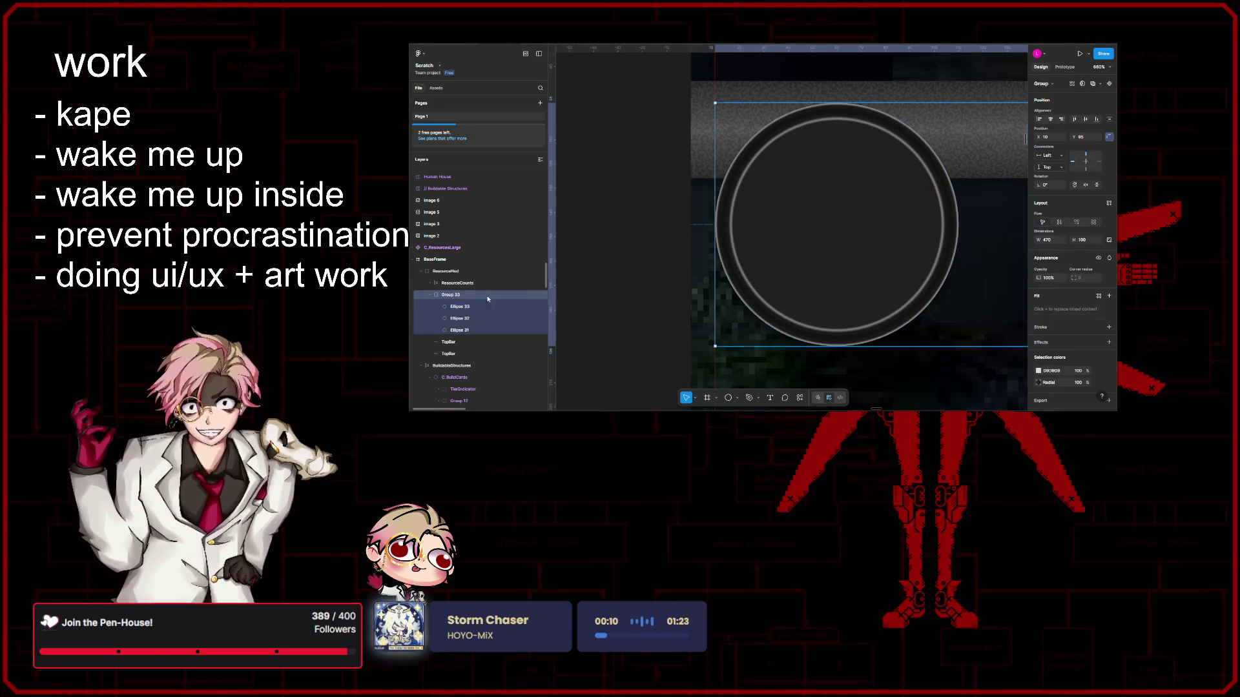
{"action": "left_click", "coordinate": [897, 314]}
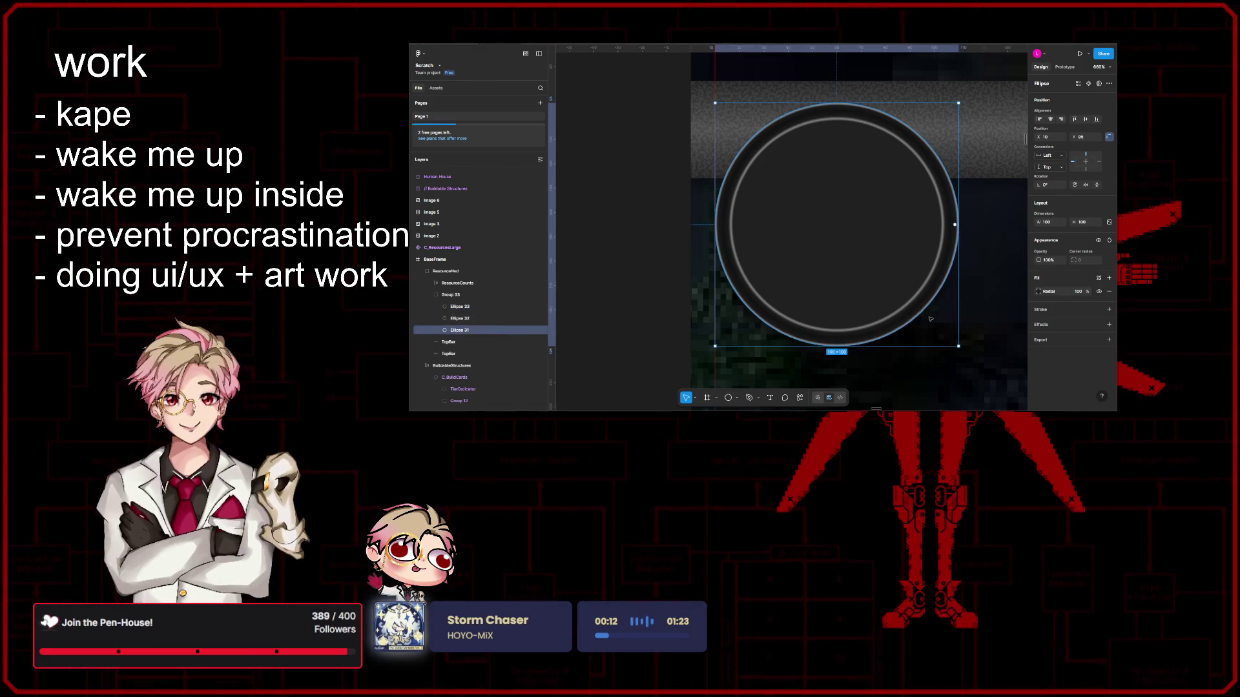
Step: Move Ellipse 31's 87% gradient stop to 86%
{"action": "left_click", "coordinate": [1042, 293]}
{"action": "scroll", "coordinate": [781, 341], "scroll_direction": "up", "scroll_amount": 5}
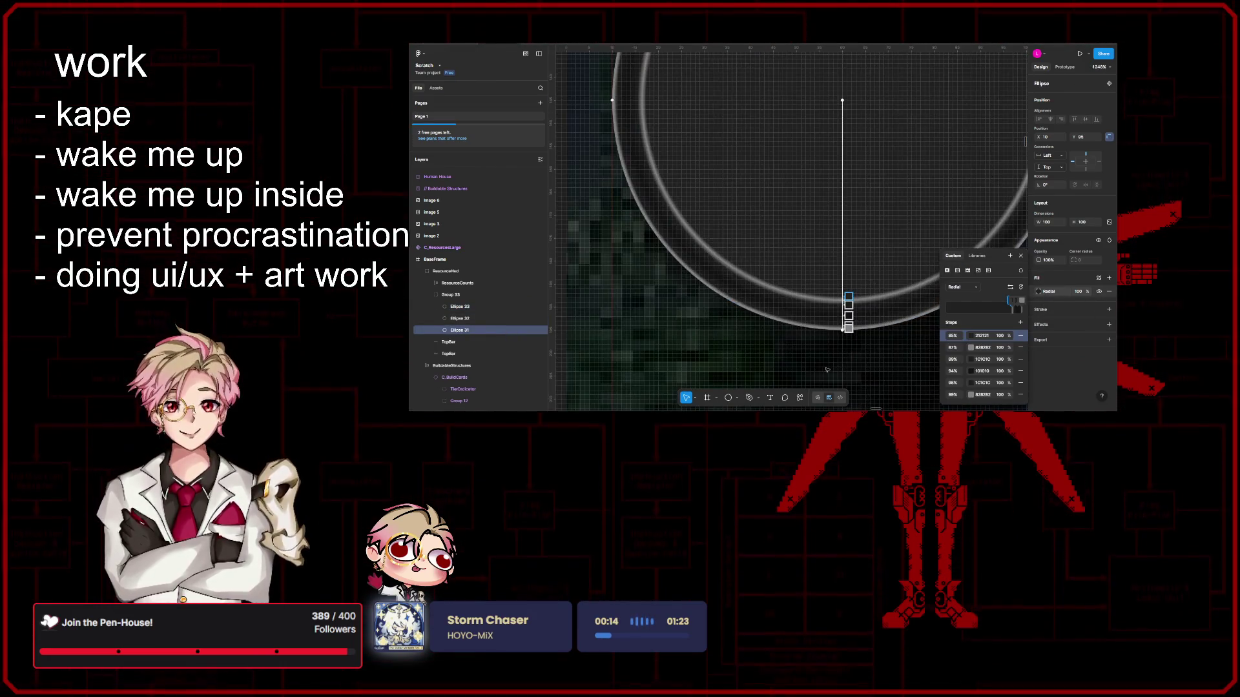
{"action": "scroll", "coordinate": [781, 341], "scroll_direction": "up", "scroll_amount": 3}
{"action": "scroll", "coordinate": [804, 290], "scroll_direction": "up", "scroll_amount": 3}
{"action": "scroll", "coordinate": [824, 243], "scroll_direction": "up", "scroll_amount": 3}
{"action": "scroll", "coordinate": [849, 195], "scroll_direction": "up", "scroll_amount": 2}
{"action": "scroll", "coordinate": [848, 195], "scroll_direction": "up", "scroll_amount": 2}
{"action": "scroll", "coordinate": [819, 198], "scroll_direction": "up", "scroll_amount": 2}
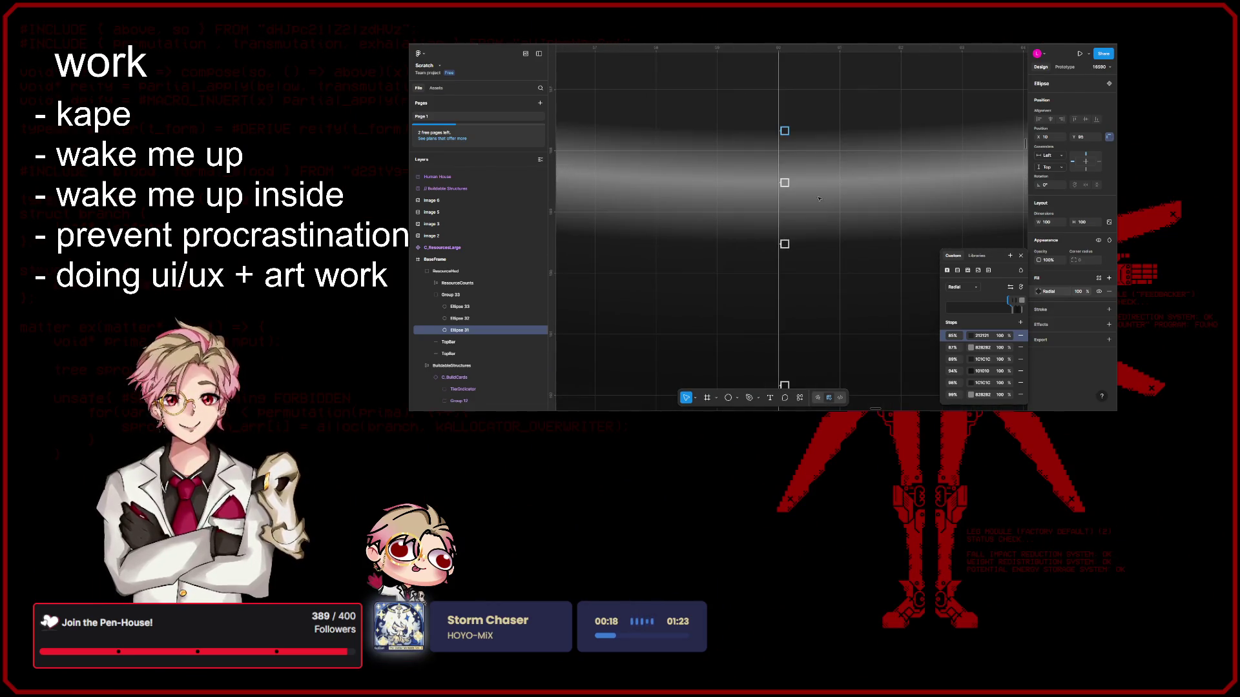
{"action": "left_click_drag", "start_coordinate": [785, 183], "coordinate": [786, 165]}
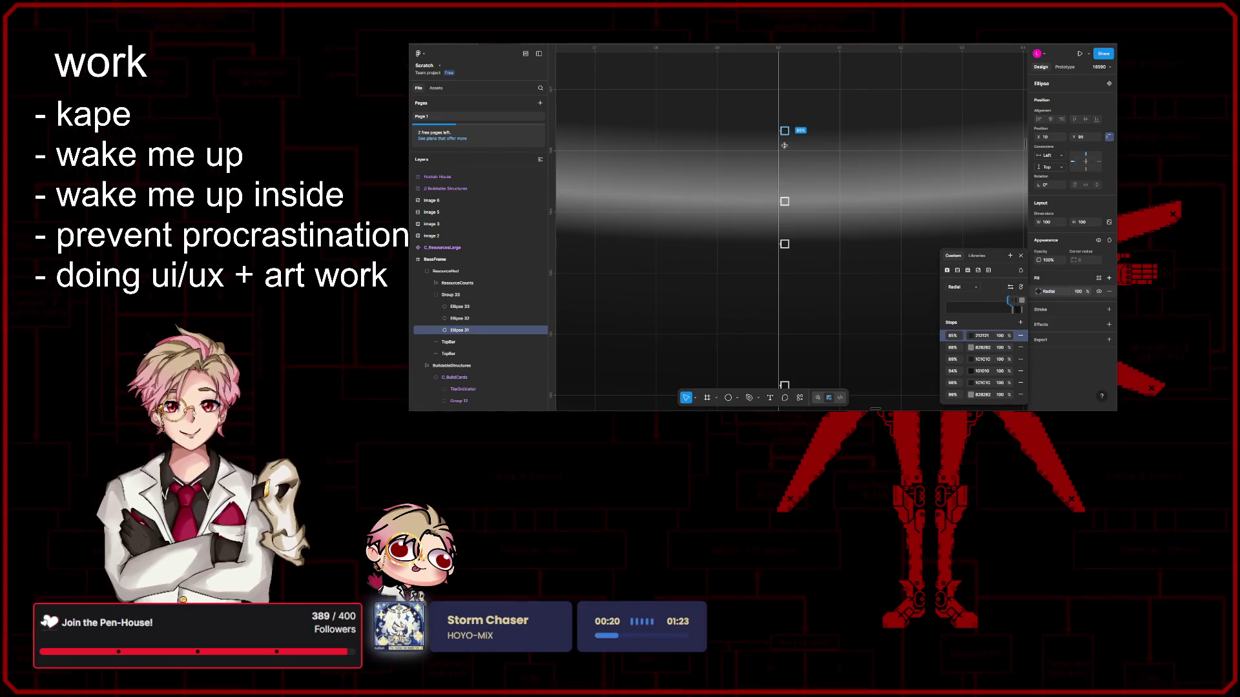
{"action": "scroll", "coordinate": [784, 165], "scroll_direction": "down", "scroll_amount": 3}
{"action": "scroll", "coordinate": [824, 193], "scroll_direction": "down", "scroll_amount": 3}
{"action": "scroll", "coordinate": [884, 229], "scroll_direction": "down", "scroll_amount": 3}
{"action": "scroll", "coordinate": [883, 229], "scroll_direction": "down", "scroll_amount": 3}
{"action": "scroll", "coordinate": [853, 232], "scroll_direction": "down", "scroll_amount": 3}
{"action": "scroll", "coordinate": [813, 252], "scroll_direction": "down", "scroll_amount": 2}
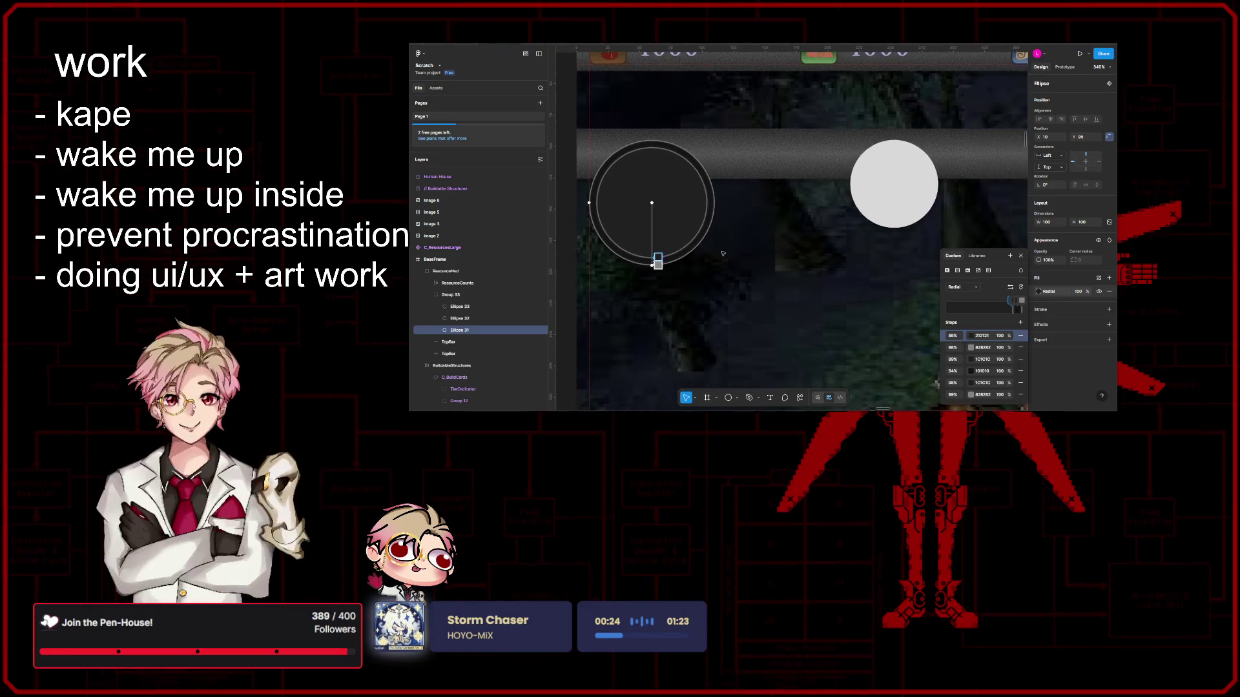
{"action": "scroll", "coordinate": [776, 272], "scroll_direction": "down", "scroll_amount": 2}
{"action": "scroll", "coordinate": [776, 272], "scroll_direction": "down", "scroll_amount": 2}
{"action": "scroll", "coordinate": [777, 251], "scroll_direction": "down", "scroll_amount": 2}
{"action": "scroll", "coordinate": [776, 223], "scroll_direction": "down", "scroll_amount": 2}
{"action": "scroll", "coordinate": [776, 194], "scroll_direction": "down", "scroll_amount": 1}
{"action": "scroll", "coordinate": [776, 188], "scroll_direction": "right", "scroll_amount": 1}
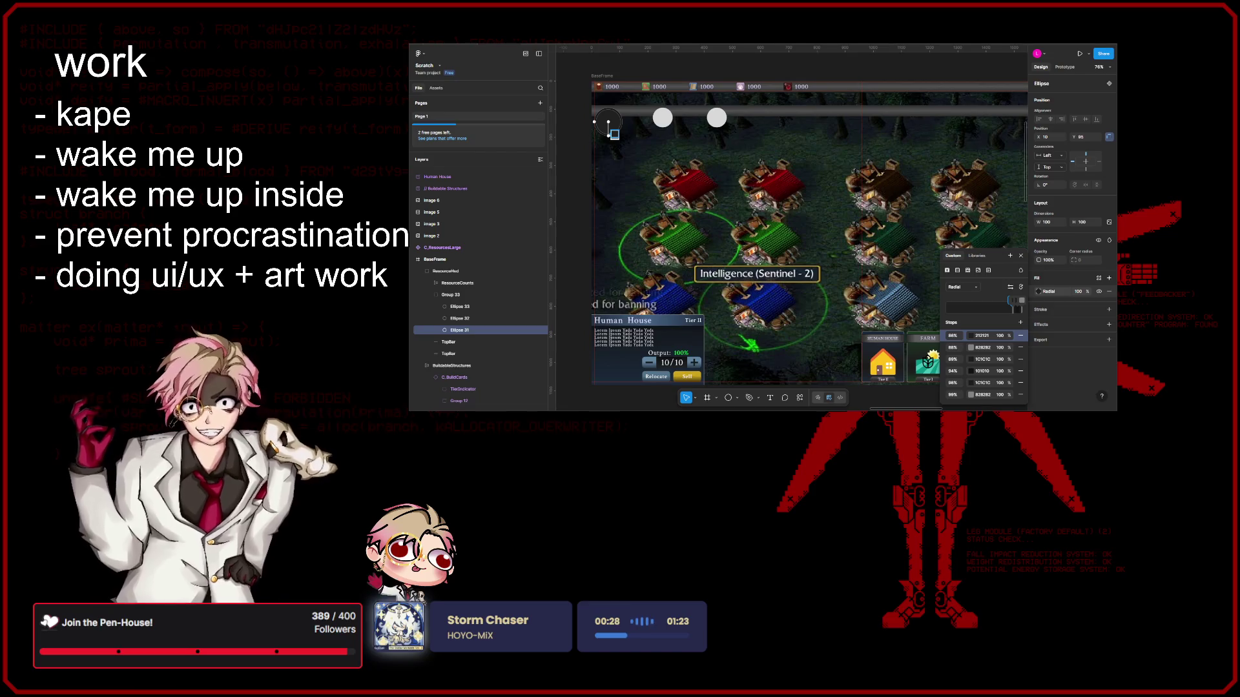
{"action": "scroll", "coordinate": [664, 171], "scroll_direction": "right", "scroll_amount": 1}
{"action": "scroll", "coordinate": [664, 169], "scroll_direction": "up", "scroll_amount": 2}
{"action": "scroll", "coordinate": [664, 170], "scroll_direction": "left", "scroll_amount": 1}
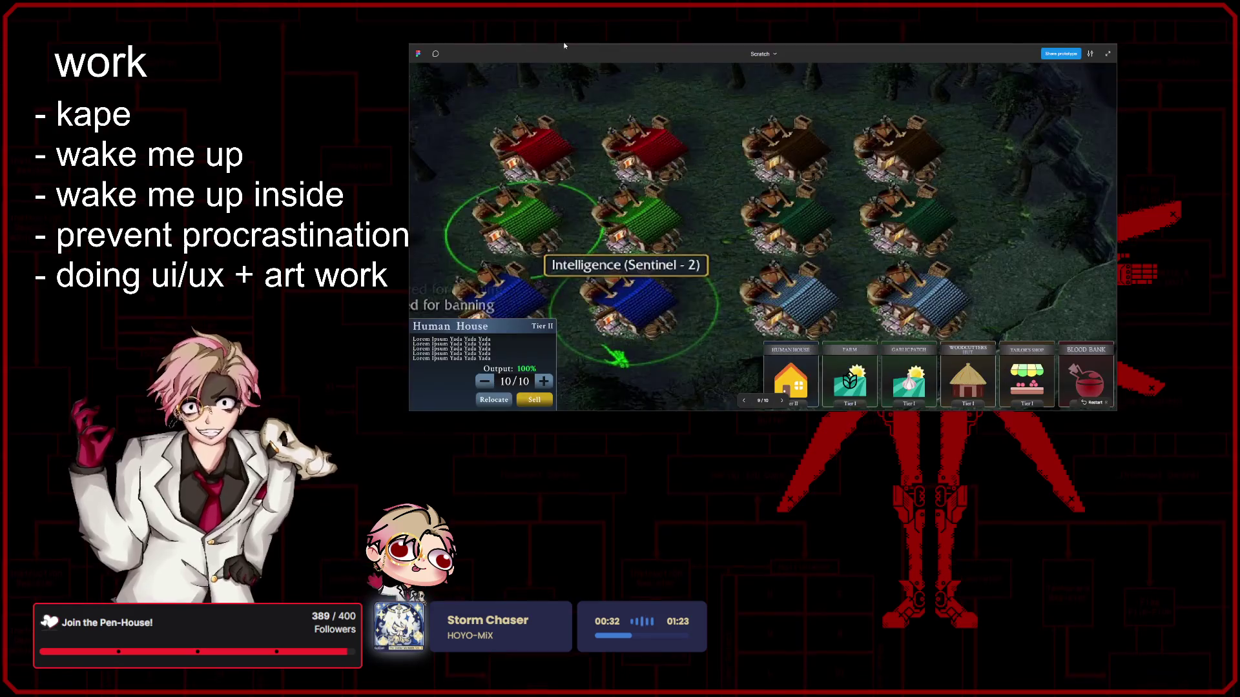
{"action": "scroll", "coordinate": [676, 140], "scroll_direction": "up", "scroll_amount": 1}
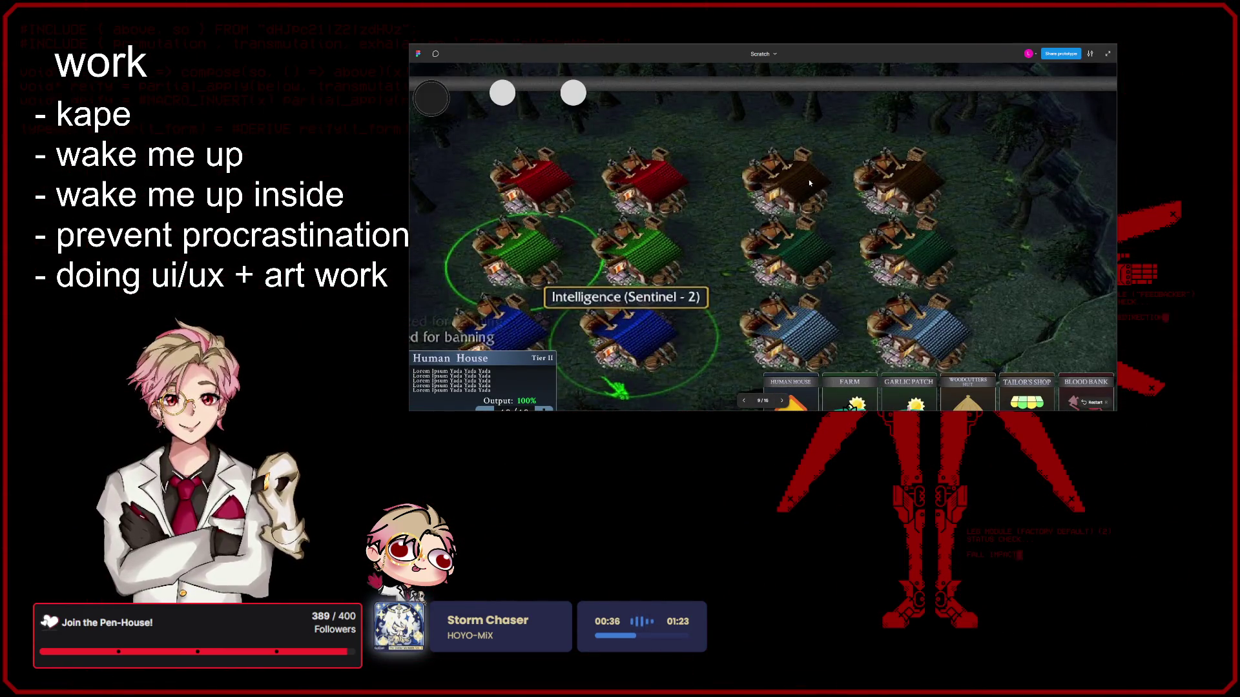
{"action": "scroll", "coordinate": [813, 185], "scroll_direction": "down", "scroll_amount": 1}
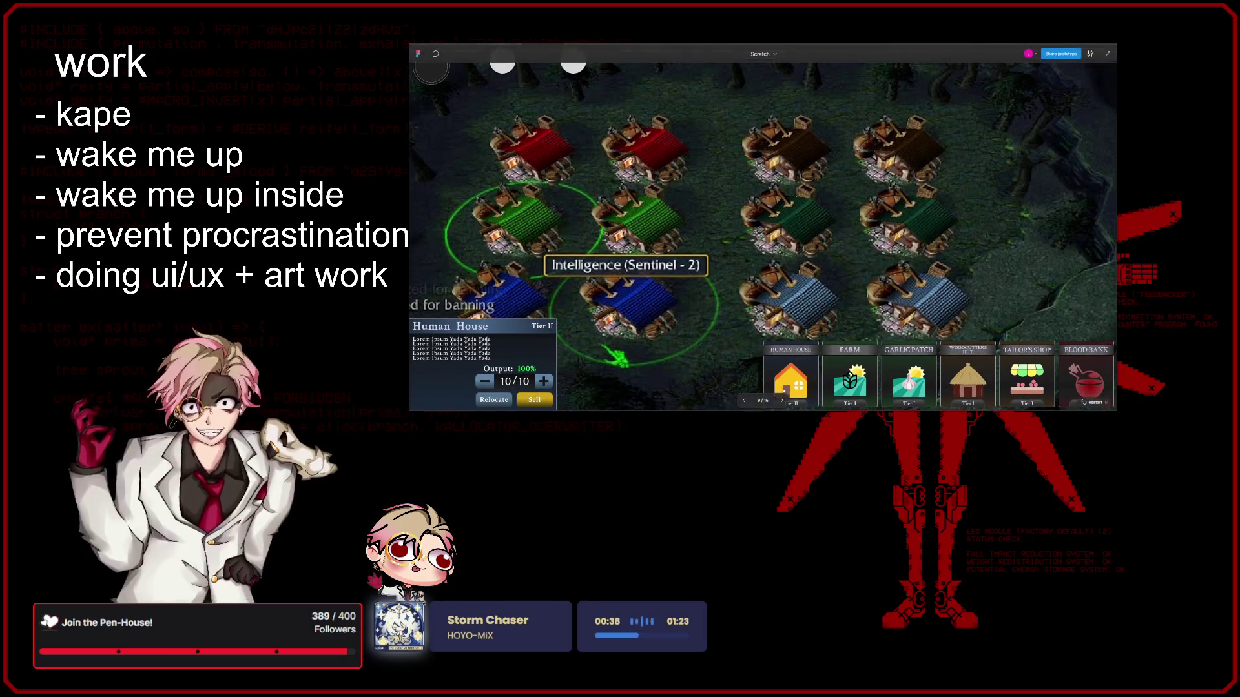
{"action": "key", "text": "alt+Tab"}
{"action": "key", "text": "alt+Tab"}
{"action": "key", "text": "alt+Tab"}
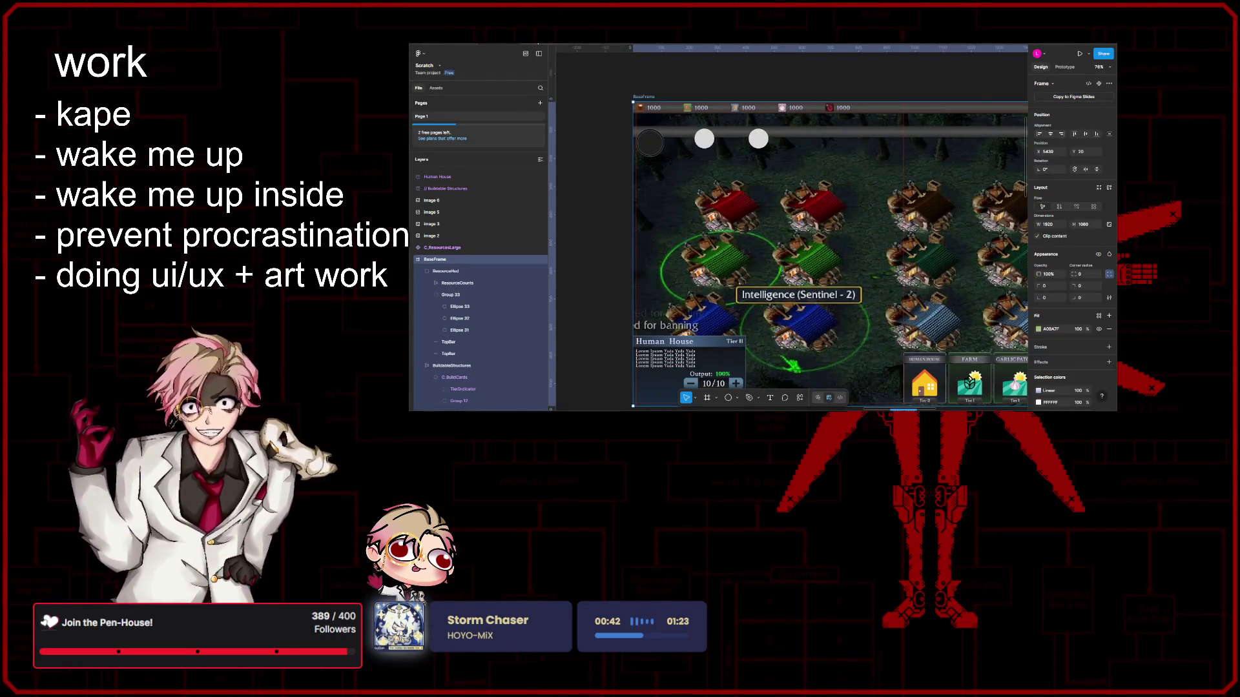
Step: Ungroup the top bar's three circles out of Group 33
{"action": "key", "text": "alt+Tab"}
{"action": "key", "text": "alt+Tab"}
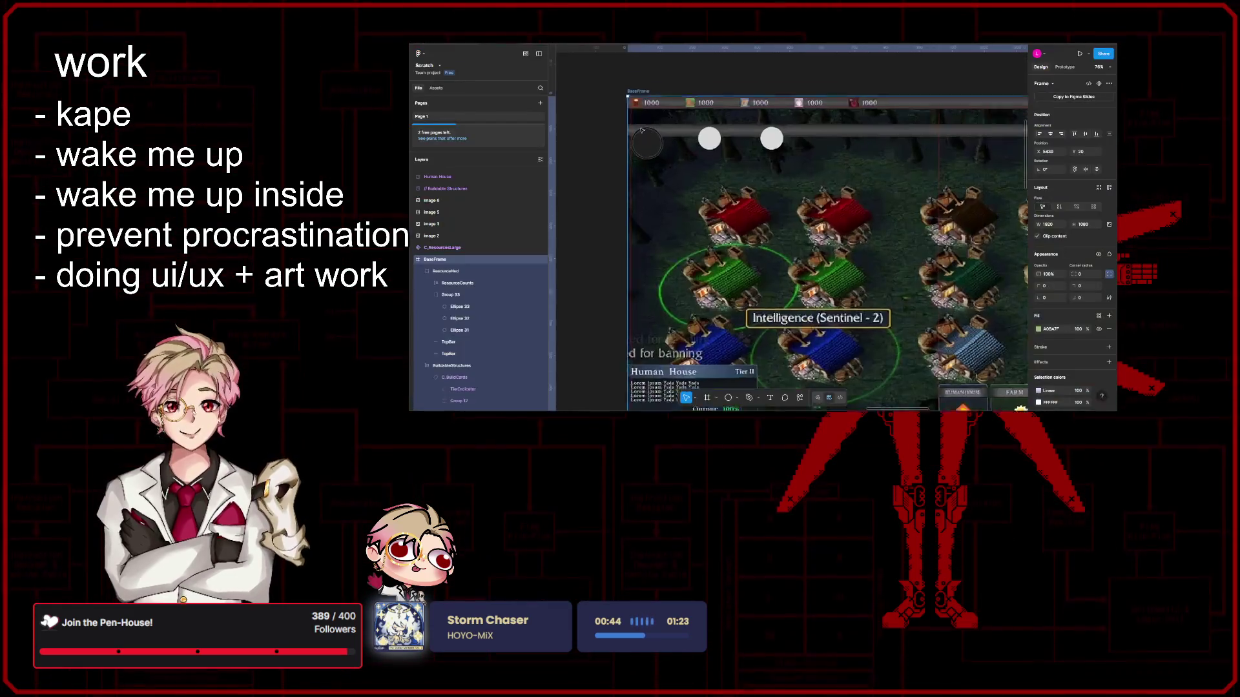
{"action": "scroll", "coordinate": [649, 133], "scroll_direction": "up", "scroll_amount": 5}
{"action": "left_click", "coordinate": [455, 270]}
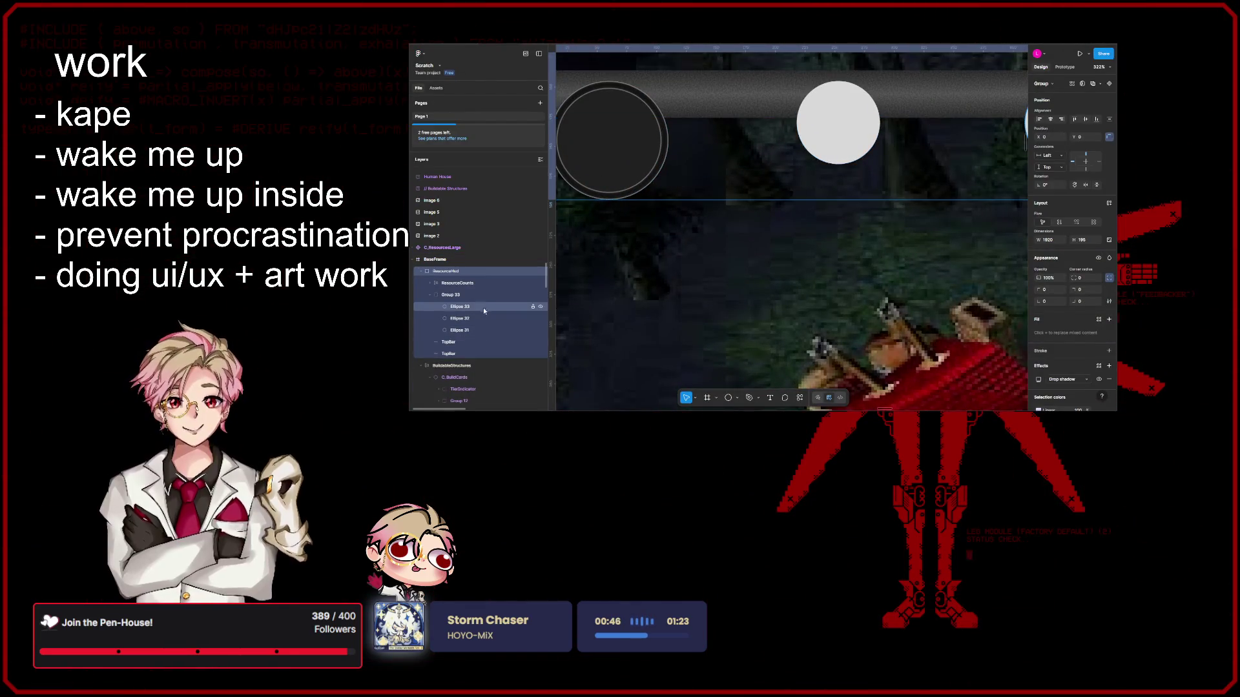
{"action": "left_click", "coordinate": [479, 293]}
{"action": "key", "text": "Return"}
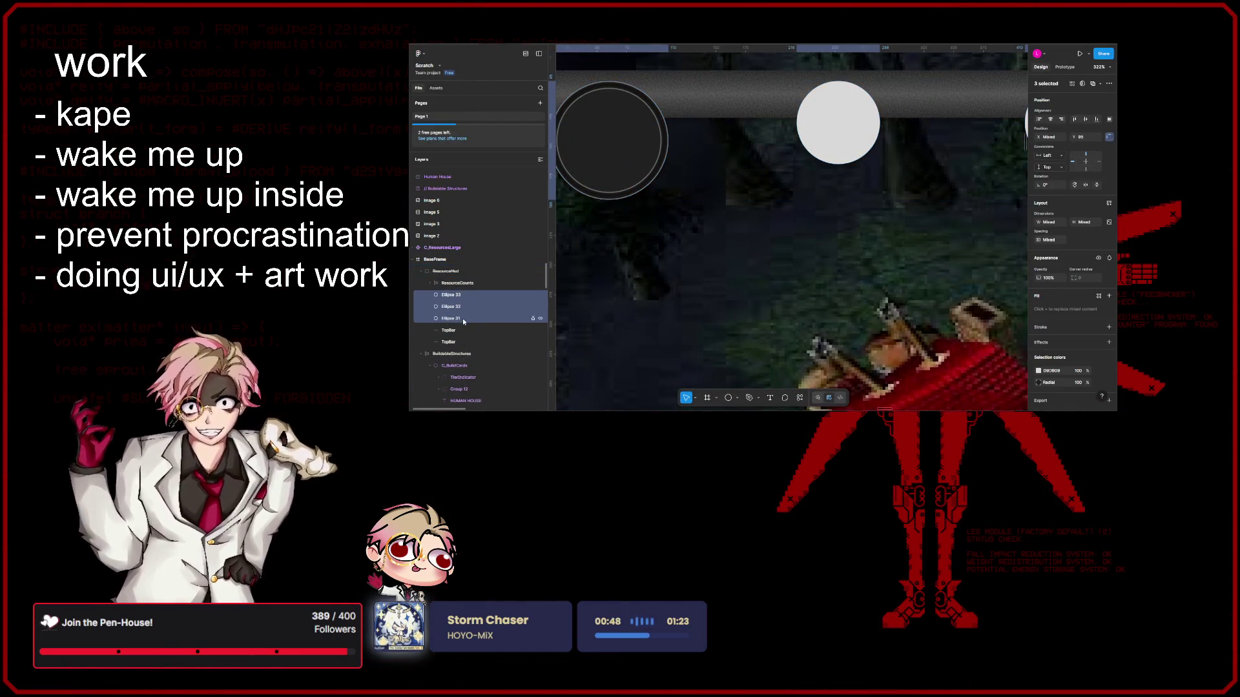
{"action": "key", "text": "ctrl+z"}
{"action": "scroll", "coordinate": [698, 158], "scroll_direction": "left", "scroll_amount": 3}
Step: Enlarge the dark ring circle to about 150×150 and preview the mockup
{"action": "left_click", "coordinate": [699, 163]}
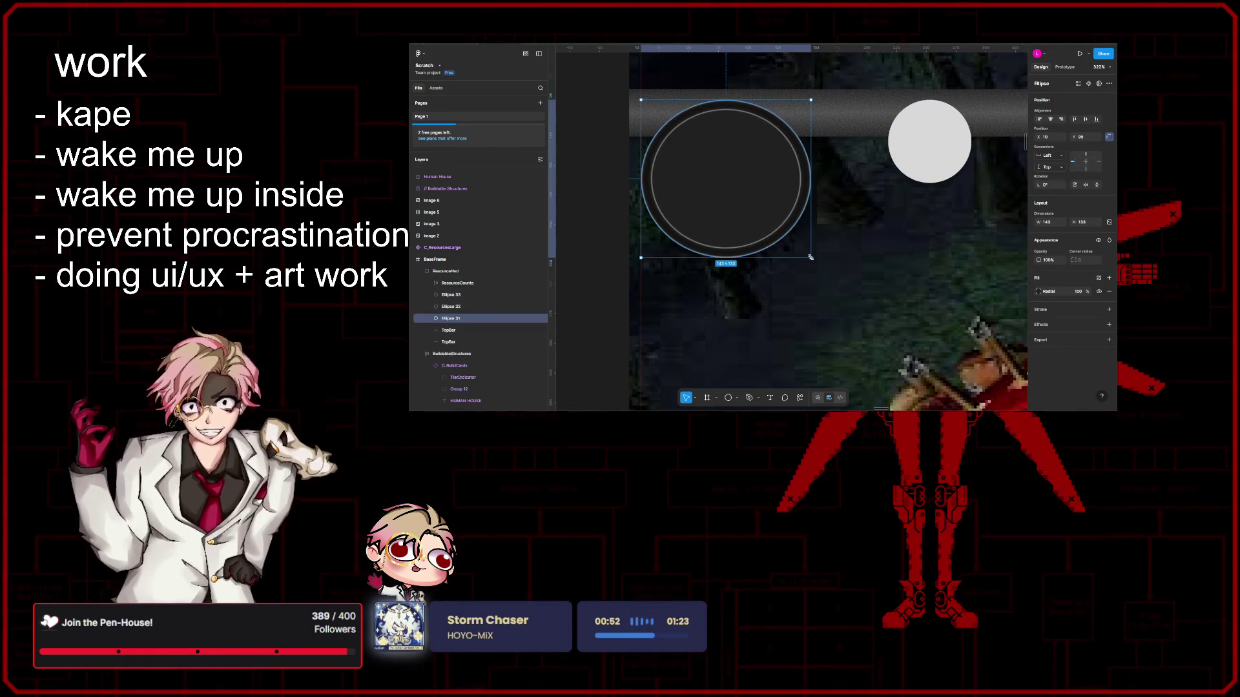
{"action": "left_click_drag", "start_coordinate": [776, 234], "coordinate": [819, 276]}
{"action": "key", "text": "shift+0"}
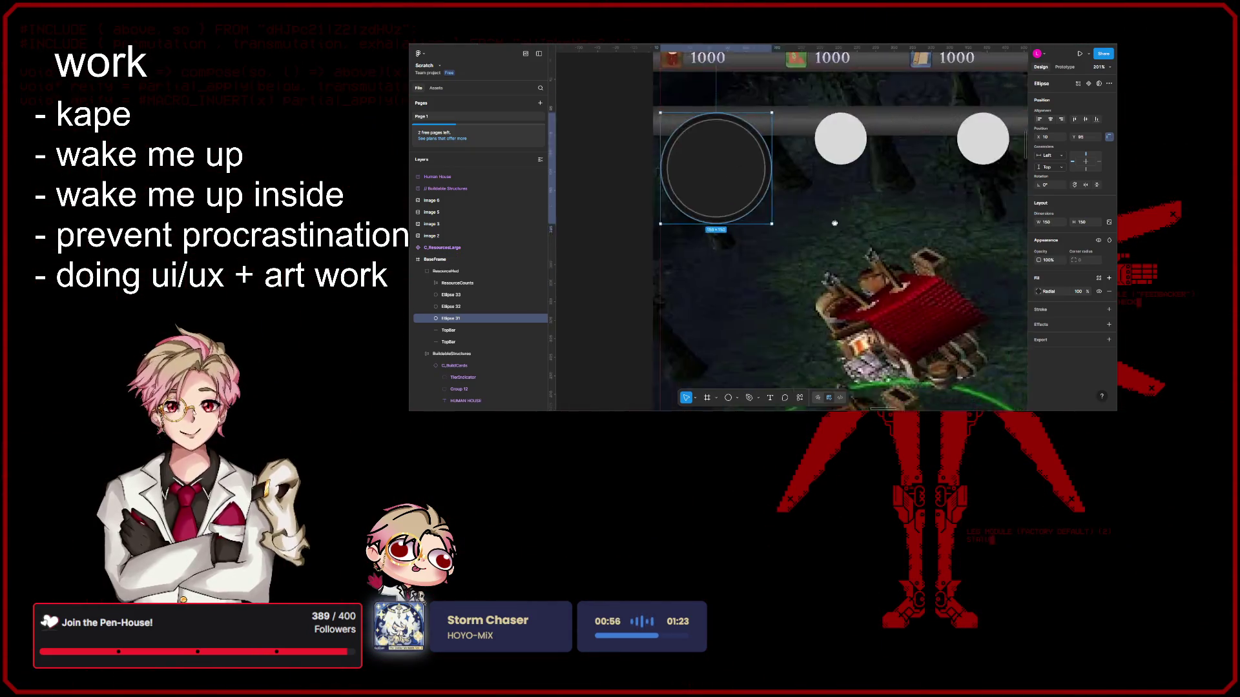
{"action": "key", "text": "ctrl+alt+Return"}
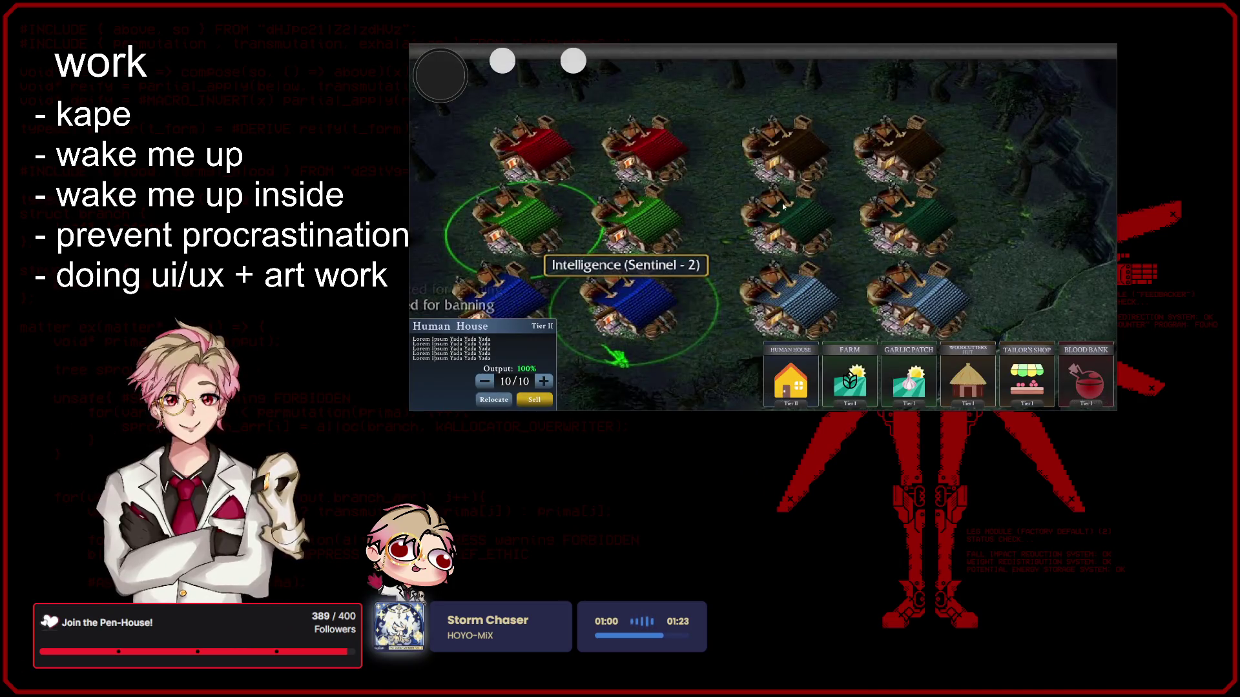
Step: Back in the editor, select and enlarge the left white circle
{"action": "left_click", "coordinate": [533, 56]}
{"action": "scroll", "coordinate": [678, 126], "scroll_direction": "up", "scroll_amount": 3}
{"action": "left_click_drag", "start_coordinate": [649, 134], "coordinate": [762, 166]}
{"action": "mouse_move", "coordinate": [666, 153]}
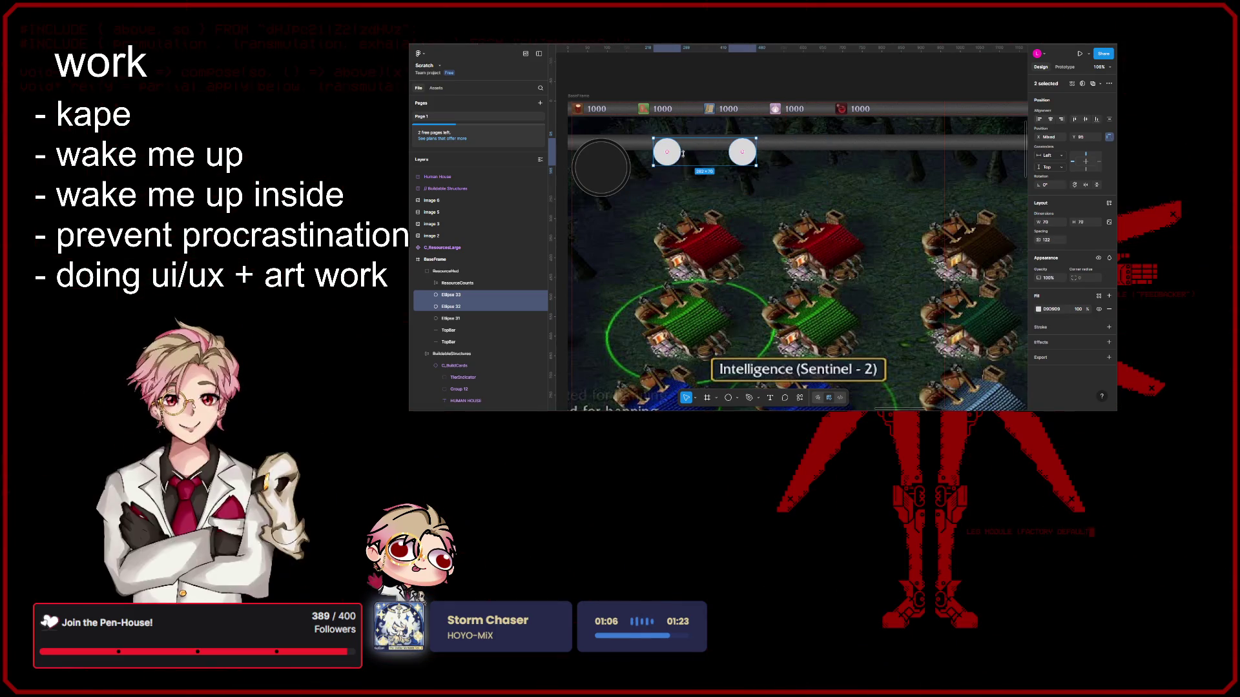
{"action": "left_click", "coordinate": [676, 198]}
{"action": "left_click", "coordinate": [668, 156]}
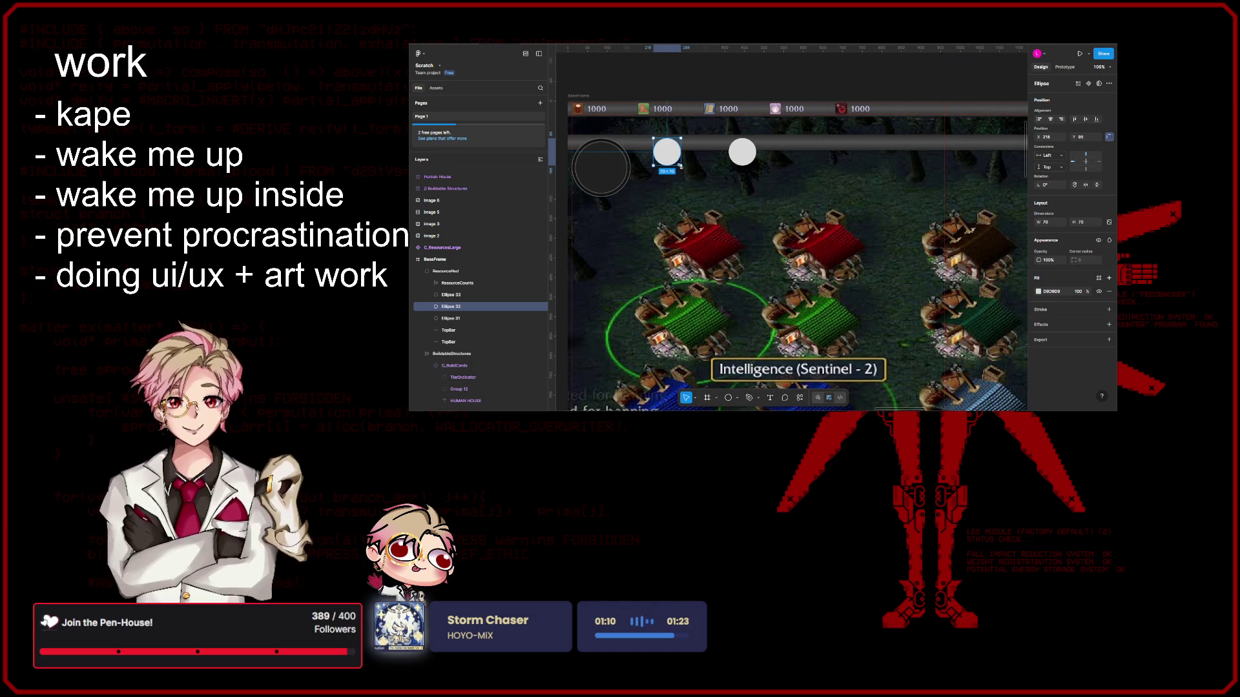
{"action": "left_click_drag", "start_coordinate": [681, 166], "coordinate": [695, 181]}
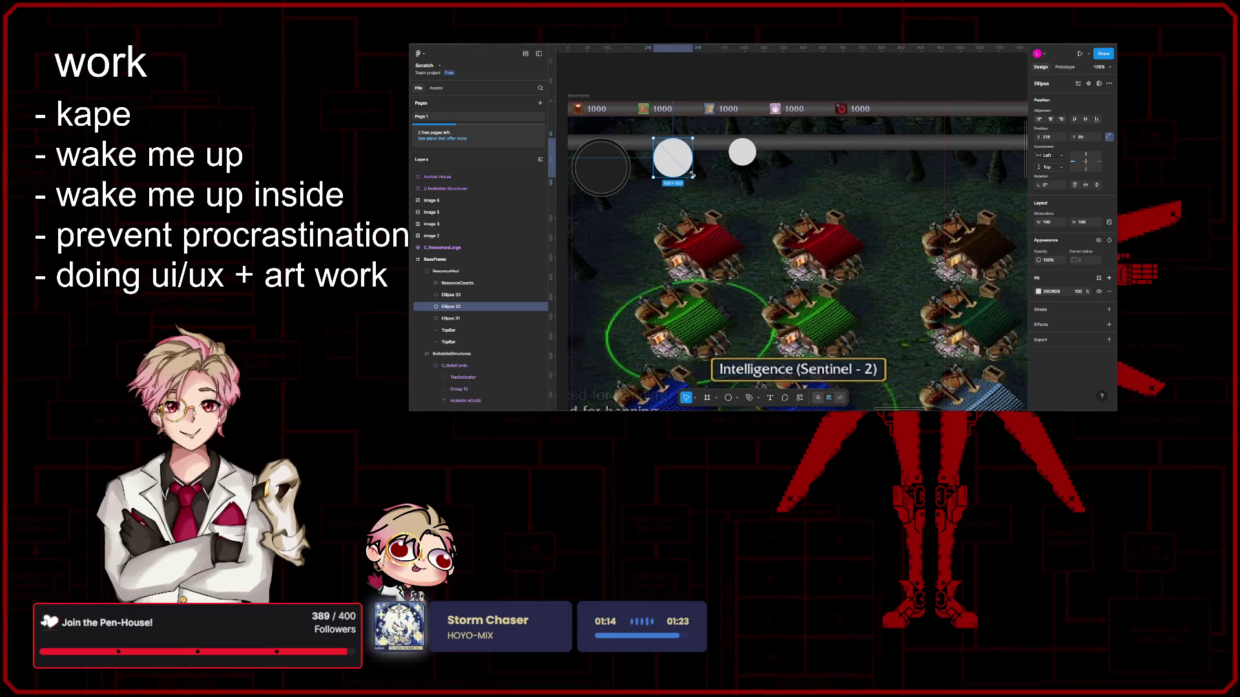
Step: Delete both small white circles and preview the mockup again
{"action": "left_click", "coordinate": [742, 155]}
{"action": "key", "text": "Delete"}
{"action": "left_click", "coordinate": [681, 162]}
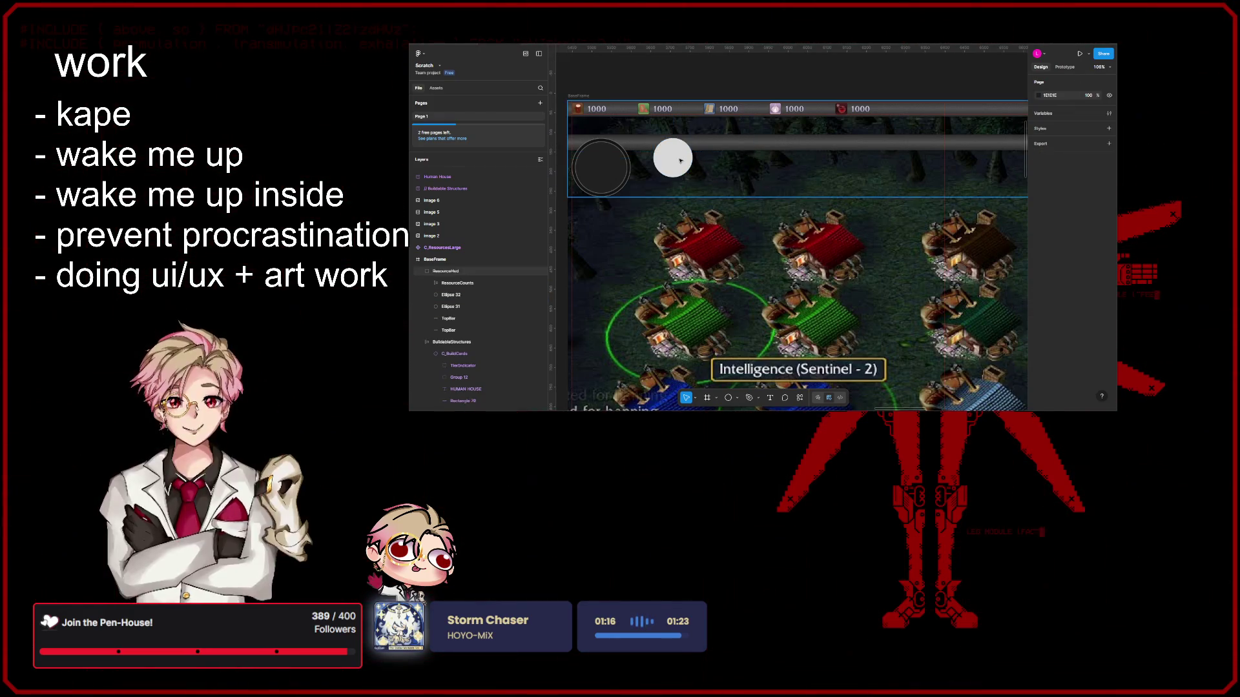
{"action": "left_click", "coordinate": [681, 162]}
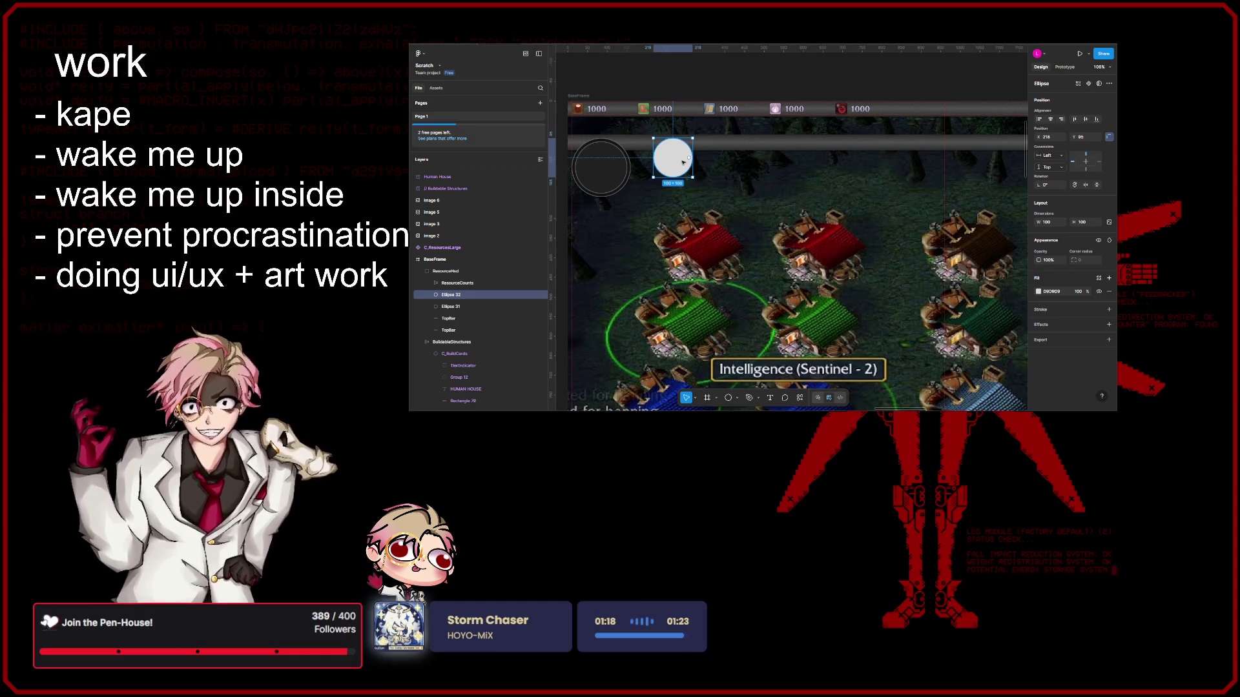
{"action": "key", "text": "Delete"}
{"action": "scroll", "coordinate": [852, 252], "scroll_direction": "up", "scroll_amount": 2}
{"action": "key", "text": "ctrl+alt+Return"}
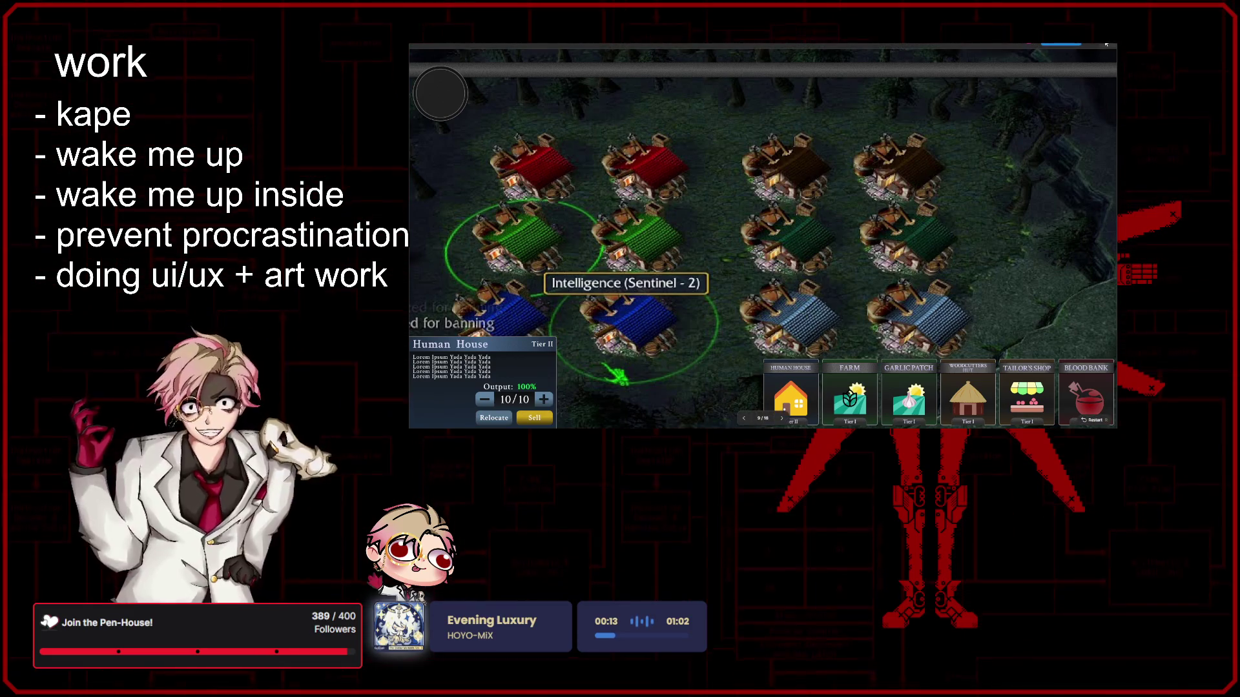
Step: Return to the editor, inspect Ellipse 31, drag the red orb into BaseFrame, then undo it
{"action": "key", "text": "ctrl+Tab"}
{"action": "key", "text": "ctrl+Tab"}
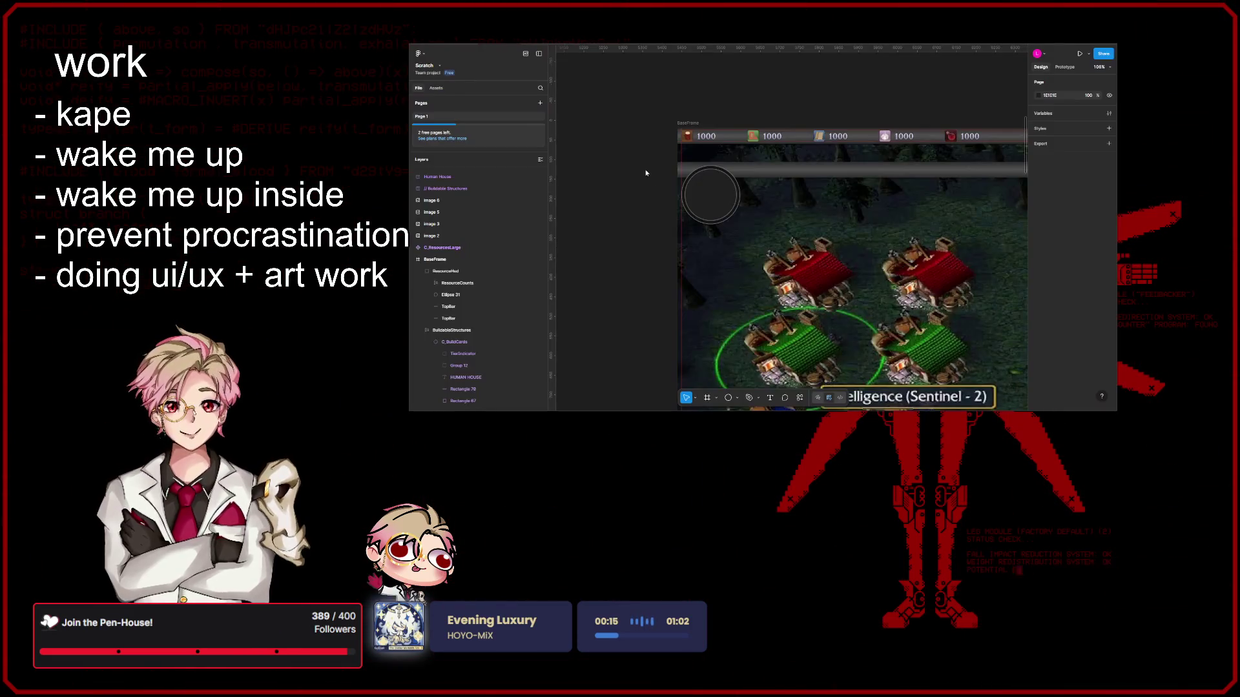
{"action": "scroll", "coordinate": [766, 240], "scroll_direction": "up", "scroll_amount": 10}
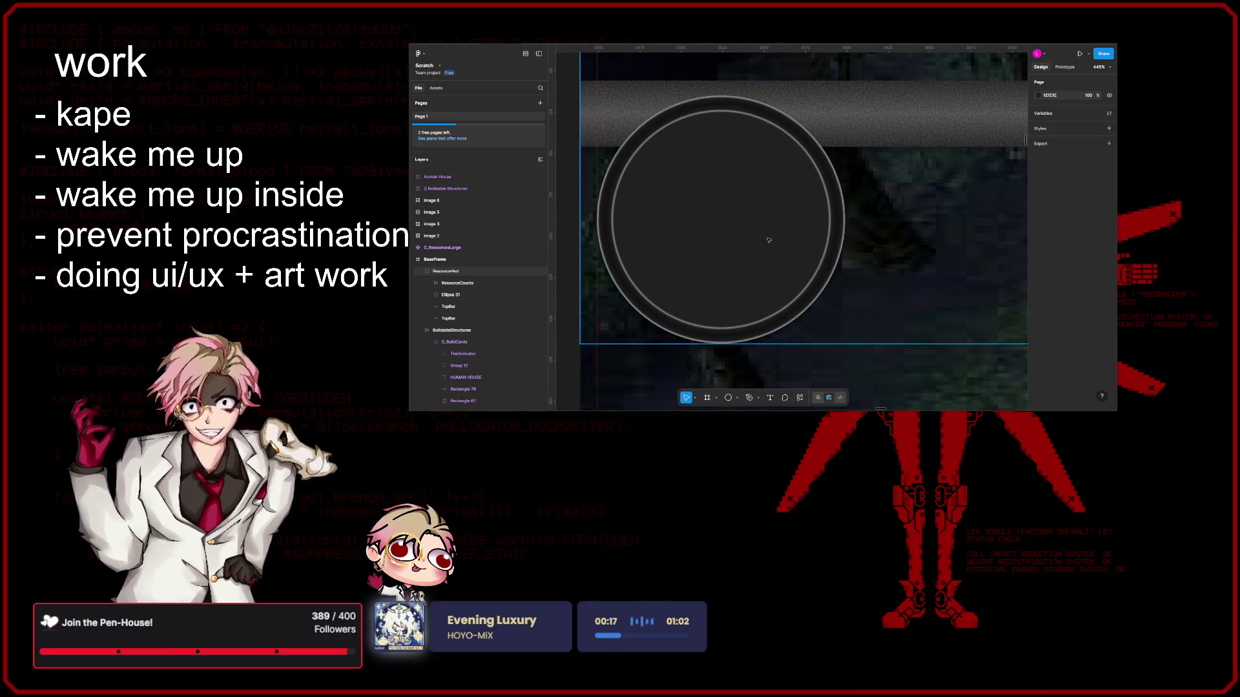
{"action": "left_click", "coordinate": [782, 235]}
{"action": "double_click", "coordinate": [782, 235]}
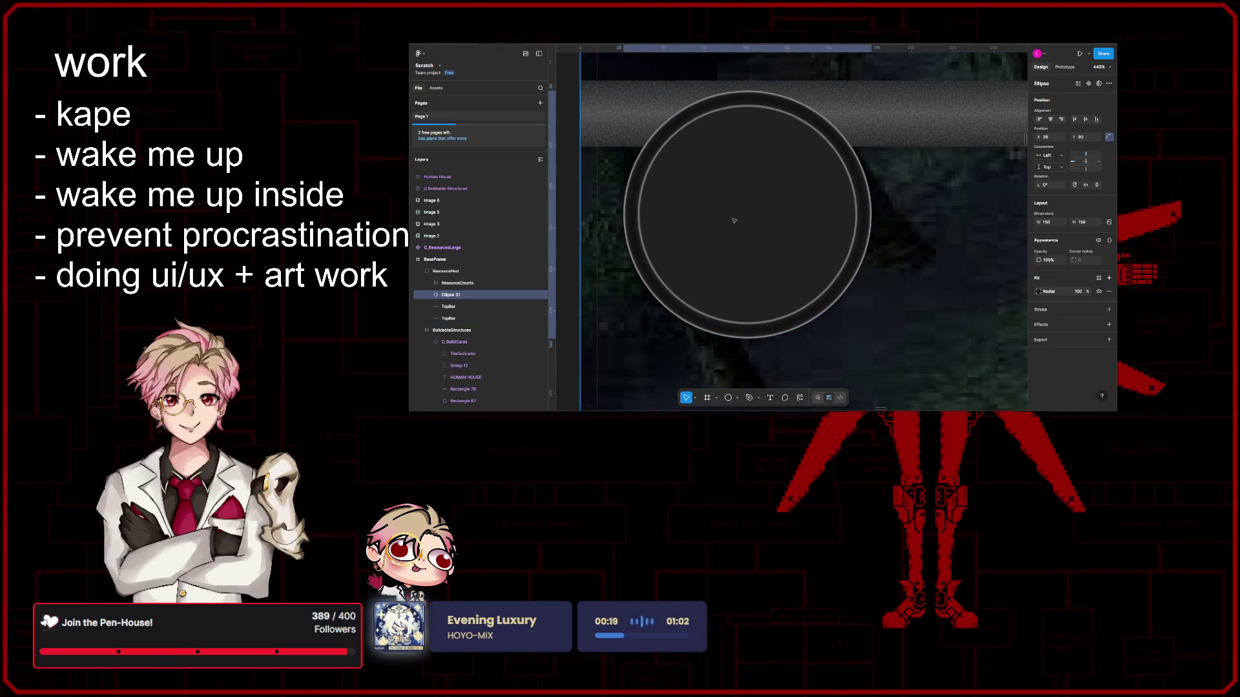
{"action": "scroll", "coordinate": [838, 242], "scroll_direction": "down", "scroll_amount": 5}
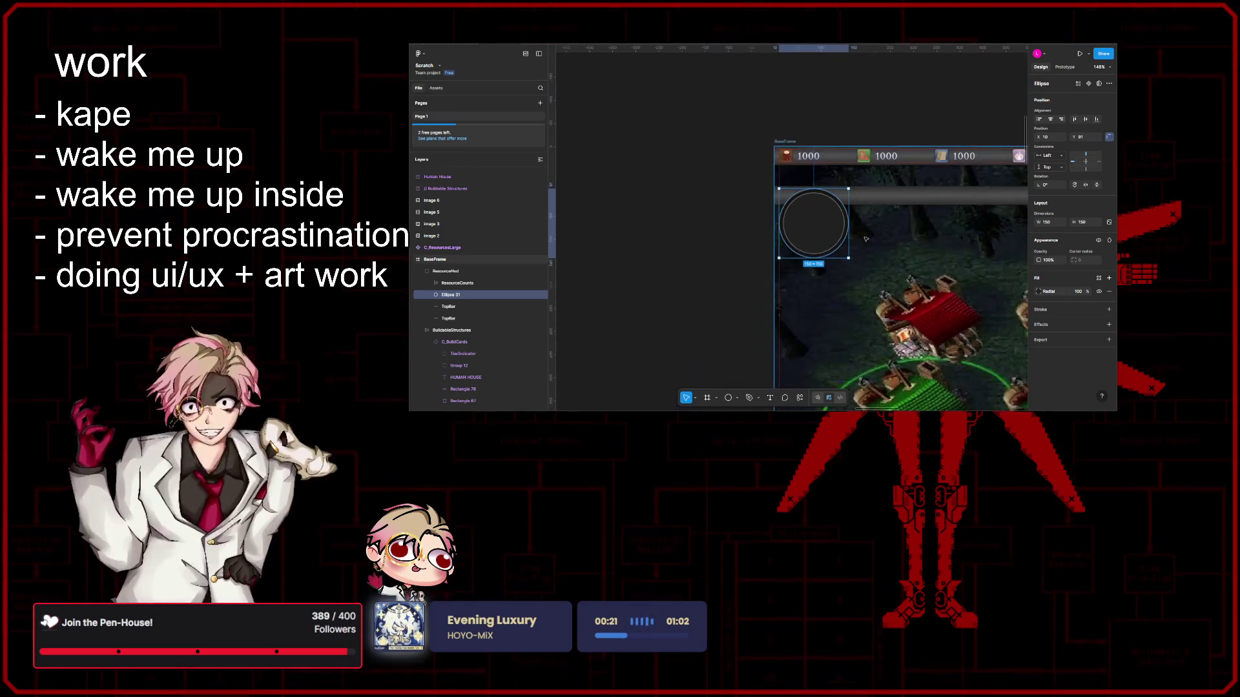
{"action": "scroll", "coordinate": [838, 244], "scroll_direction": "up", "scroll_amount": 5}
{"action": "scroll", "coordinate": [838, 244], "scroll_direction": "down", "scroll_amount": 5}
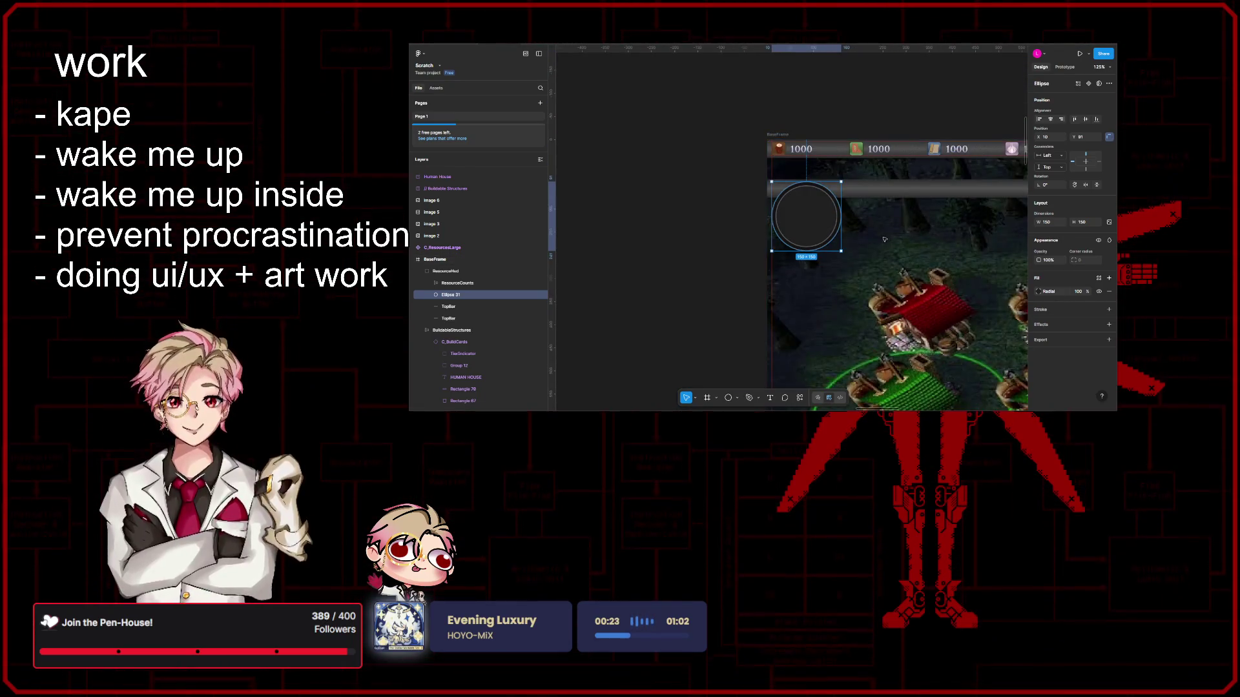
{"action": "scroll", "coordinate": [833, 230], "scroll_direction": "up", "scroll_amount": 3}
{"action": "scroll", "coordinate": [833, 229], "scroll_direction": "up", "scroll_amount": 2}
{"action": "scroll", "coordinate": [757, 228], "scroll_direction": "left", "scroll_amount": 2}
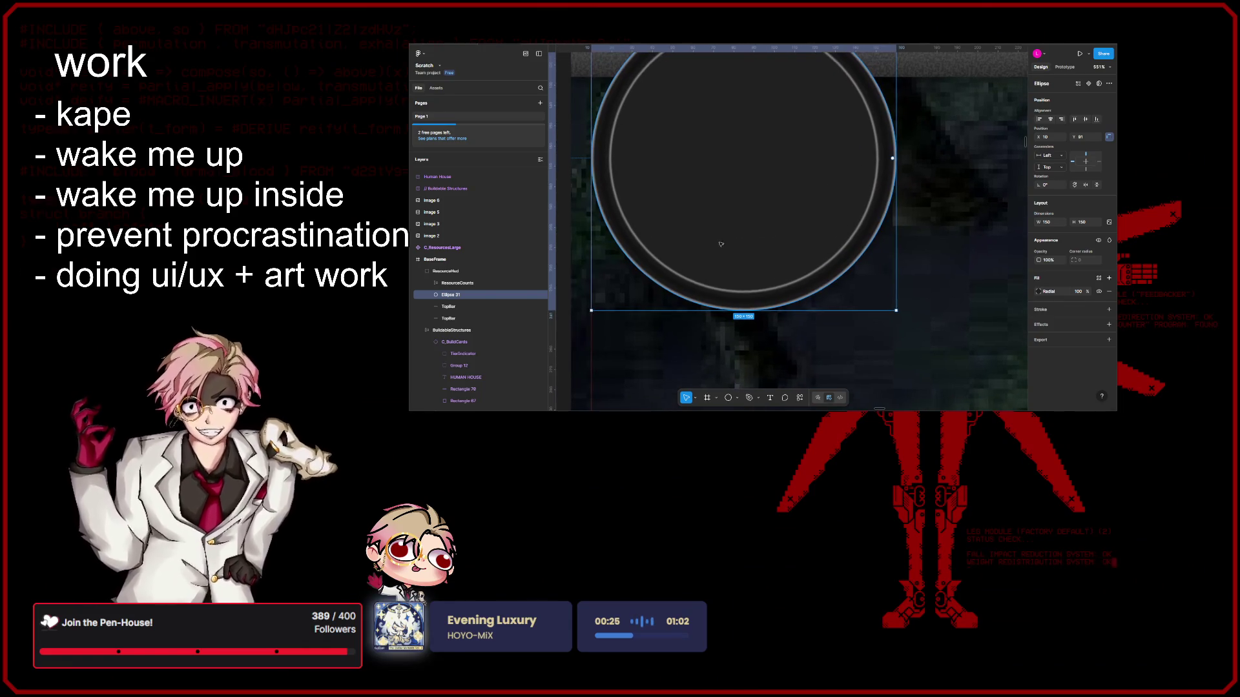
{"action": "scroll", "coordinate": [601, 263], "scroll_direction": "down", "scroll_amount": 2}
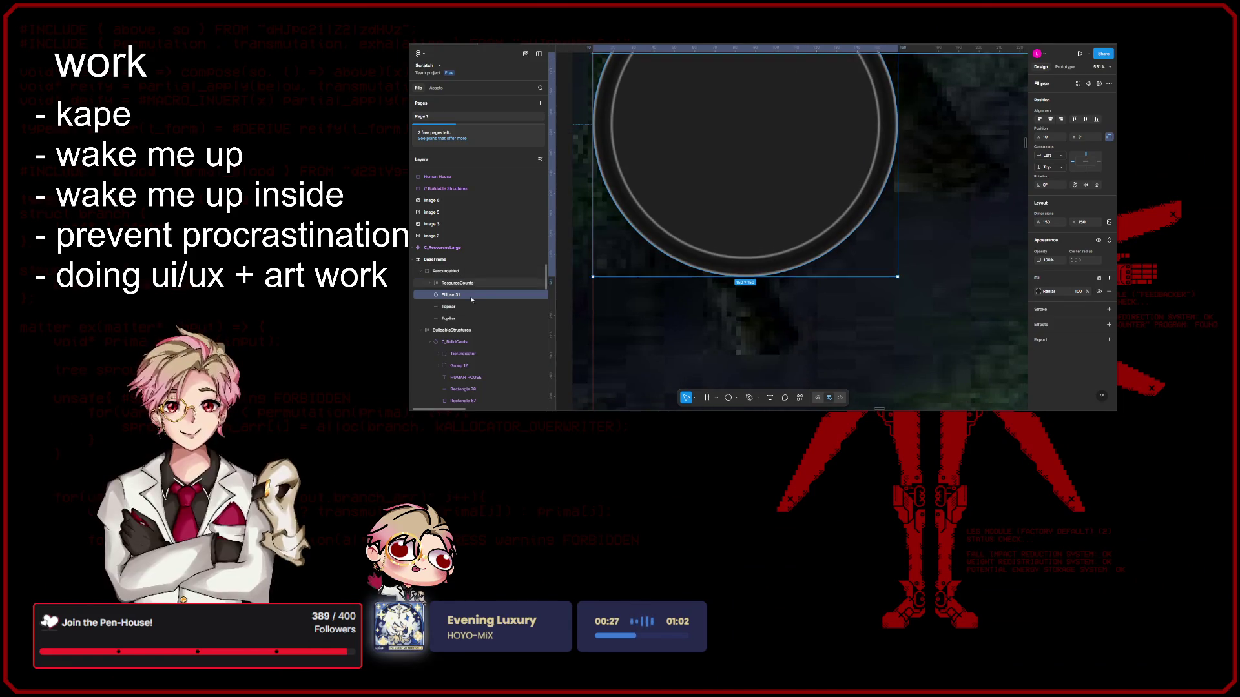
{"action": "left_click_drag", "start_coordinate": [678, 218], "coordinate": [680, 271]}
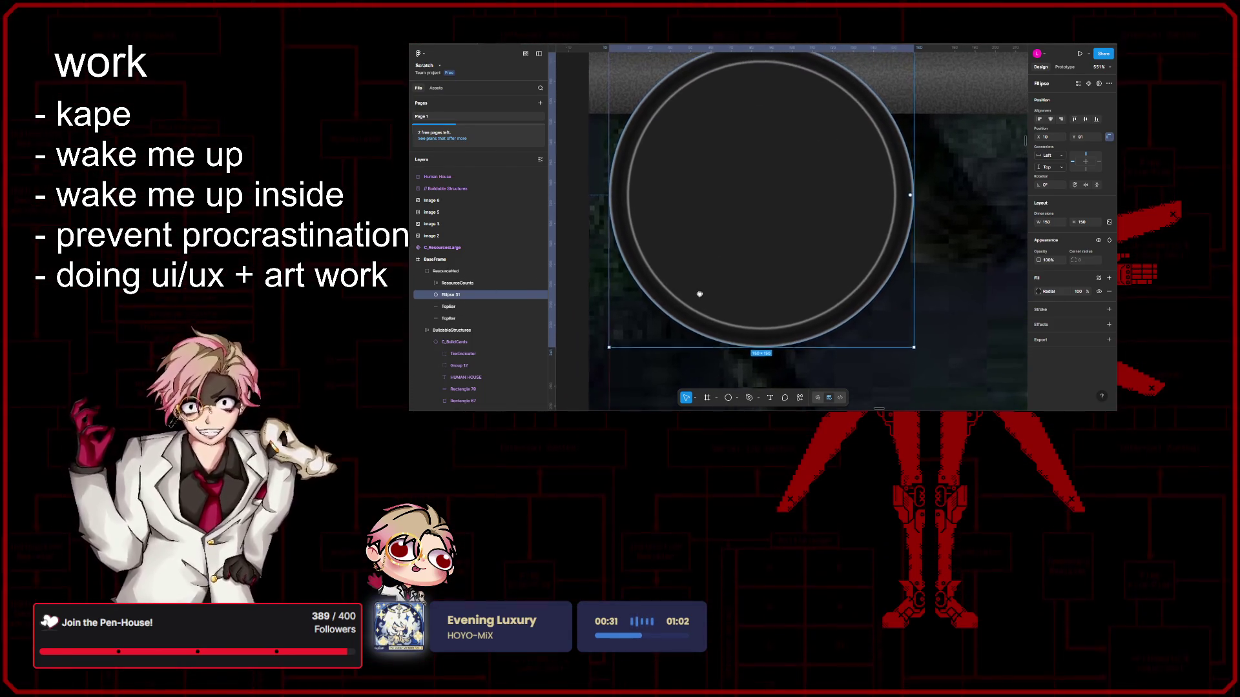
{"action": "scroll", "coordinate": [707, 291], "scroll_direction": "down", "scroll_amount": 5}
{"action": "scroll", "coordinate": [722, 291], "scroll_direction": "down", "scroll_amount": 3}
{"action": "scroll", "coordinate": [746, 295], "scroll_direction": "down", "scroll_amount": 3}
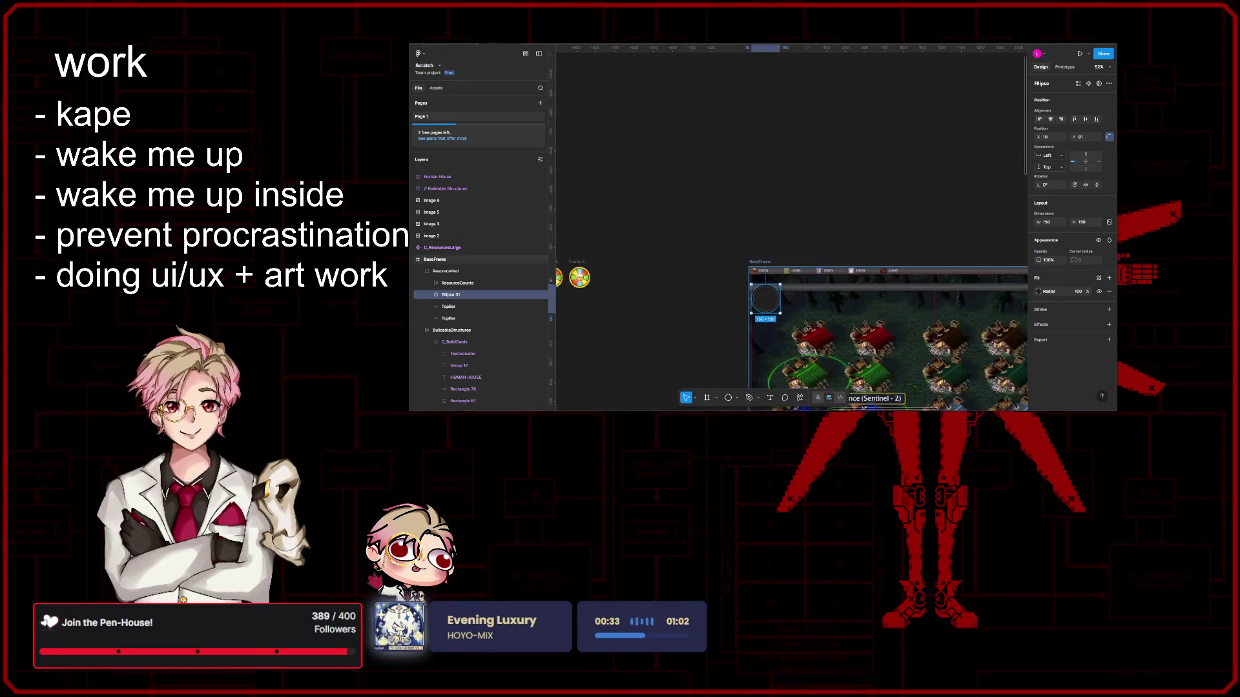
{"action": "scroll", "coordinate": [785, 305], "scroll_direction": "down", "scroll_amount": 3}
{"action": "scroll", "coordinate": [833, 315], "scroll_direction": "down", "scroll_amount": 2}
{"action": "scroll", "coordinate": [833, 315], "scroll_direction": "up", "scroll_amount": 3}
{"action": "scroll", "coordinate": [842, 339], "scroll_direction": "up", "scroll_amount": 3}
{"action": "scroll", "coordinate": [862, 373], "scroll_direction": "up", "scroll_amount": 3}
{"action": "scroll", "coordinate": [861, 372], "scroll_direction": "up", "scroll_amount": 2}
{"action": "mouse_move", "coordinate": [861, 372]}
{"action": "left_mouse_down"}
{"action": "mouse_move", "coordinate": [787, 232]}
{"action": "mouse_move", "coordinate": [794, 221]}
{"action": "left_mouse_up"}
{"action": "key", "text": "Delete"}
{"action": "scroll", "coordinate": [850, 311], "scroll_direction": "down", "scroll_amount": 2}
{"action": "scroll", "coordinate": [823, 242], "scroll_direction": "down", "scroll_amount": 2}
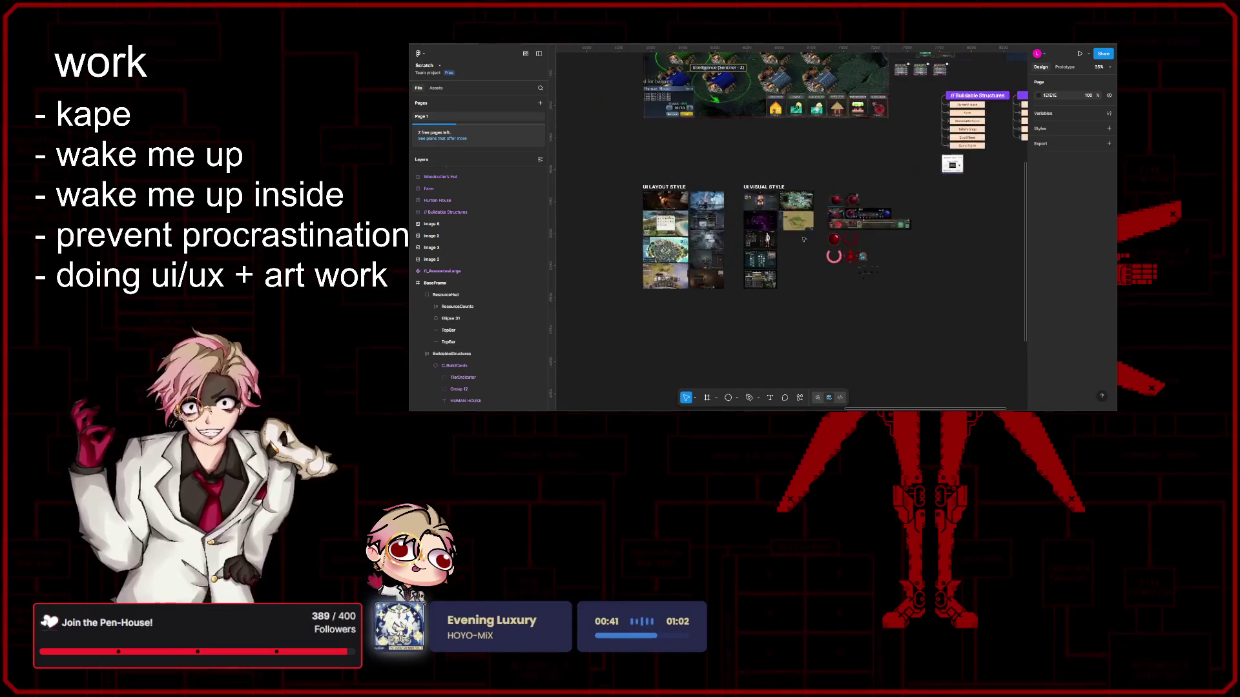
{"action": "scroll", "coordinate": [804, 213], "scroll_direction": "up", "scroll_amount": 3}
{"action": "scroll", "coordinate": [800, 203], "scroll_direction": "up", "scroll_amount": 2}
{"action": "left_click_drag", "start_coordinate": [800, 203], "coordinate": [883, 263]}
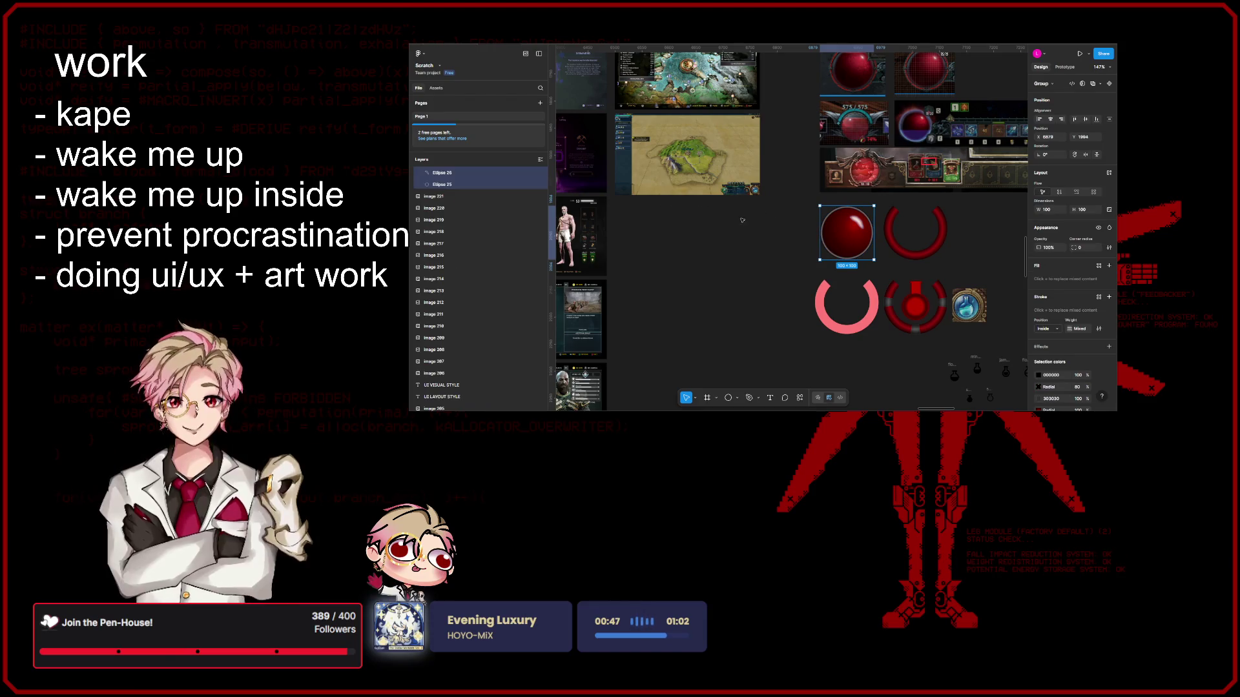
{"action": "scroll", "coordinate": [717, 208], "scroll_direction": "down", "scroll_amount": 3}
{"action": "scroll", "coordinate": [748, 209], "scroll_direction": "down", "scroll_amount": 2}
{"action": "scroll", "coordinate": [747, 209], "scroll_direction": "up", "scroll_amount": 3}
{"action": "scroll", "coordinate": [747, 210], "scroll_direction": "left", "scroll_amount": 3}
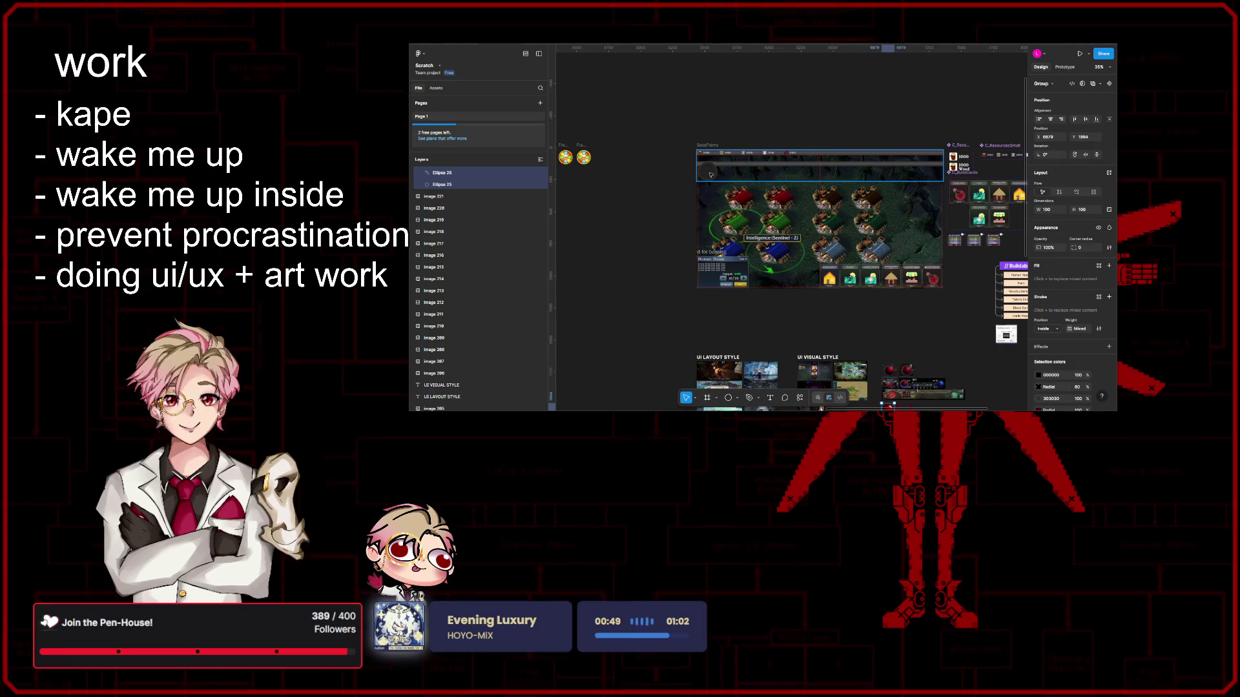
{"action": "scroll", "coordinate": [709, 171], "scroll_direction": "up", "scroll_amount": 2}
{"action": "scroll", "coordinate": [711, 171], "scroll_direction": "up", "scroll_amount": 1}
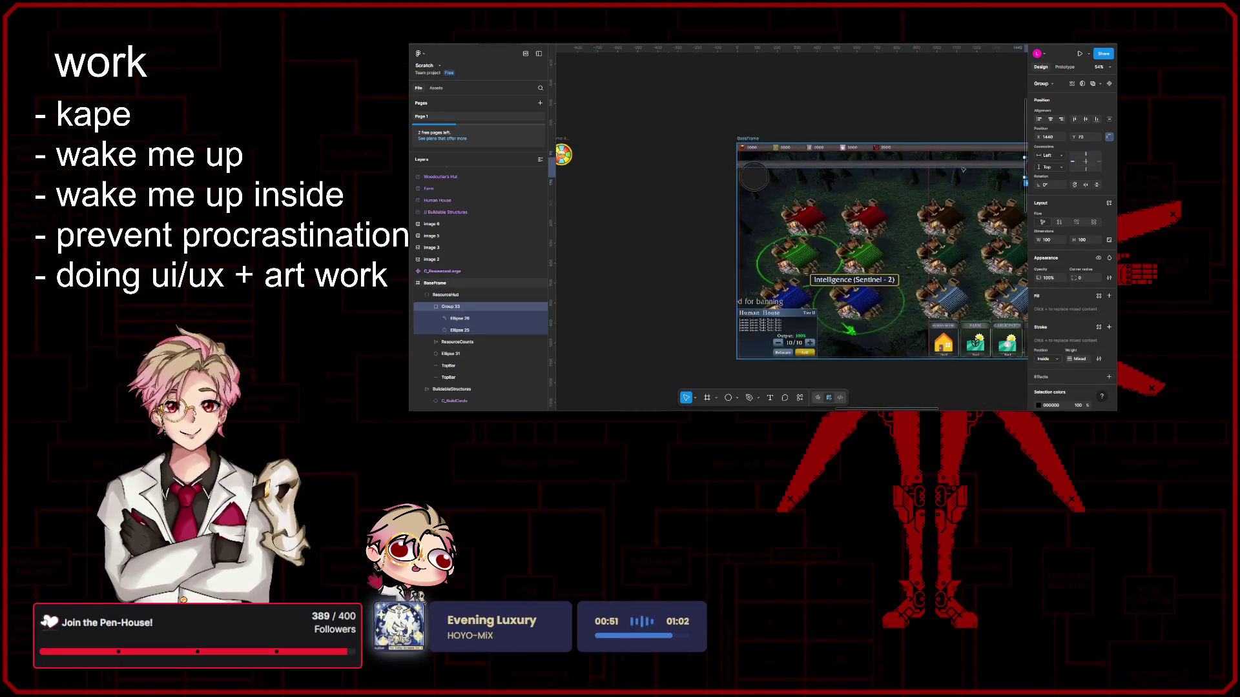
{"action": "scroll", "coordinate": [958, 181], "scroll_direction": "up", "scroll_amount": 2}
{"action": "left_click_drag", "start_coordinate": [952, 180], "coordinate": [668, 188]}
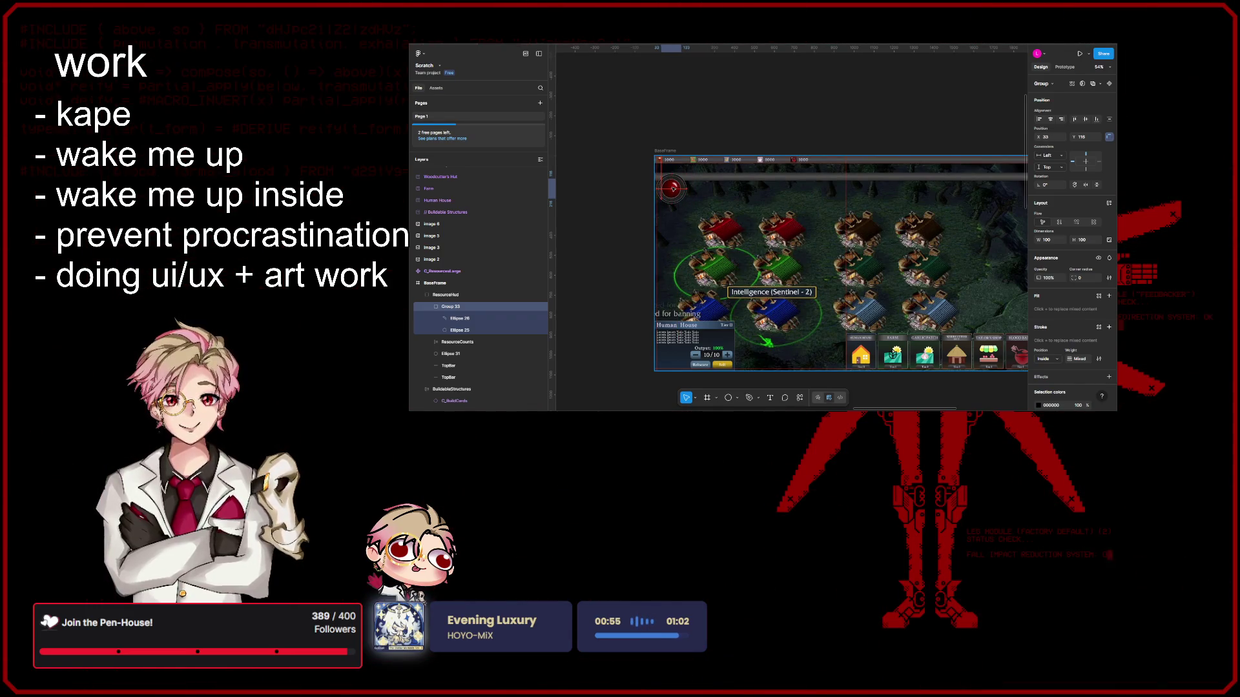
{"action": "scroll", "coordinate": [672, 189], "scroll_direction": "up", "scroll_amount": 3}
{"action": "scroll", "coordinate": [673, 190], "scroll_direction": "up", "scroll_amount": 3}
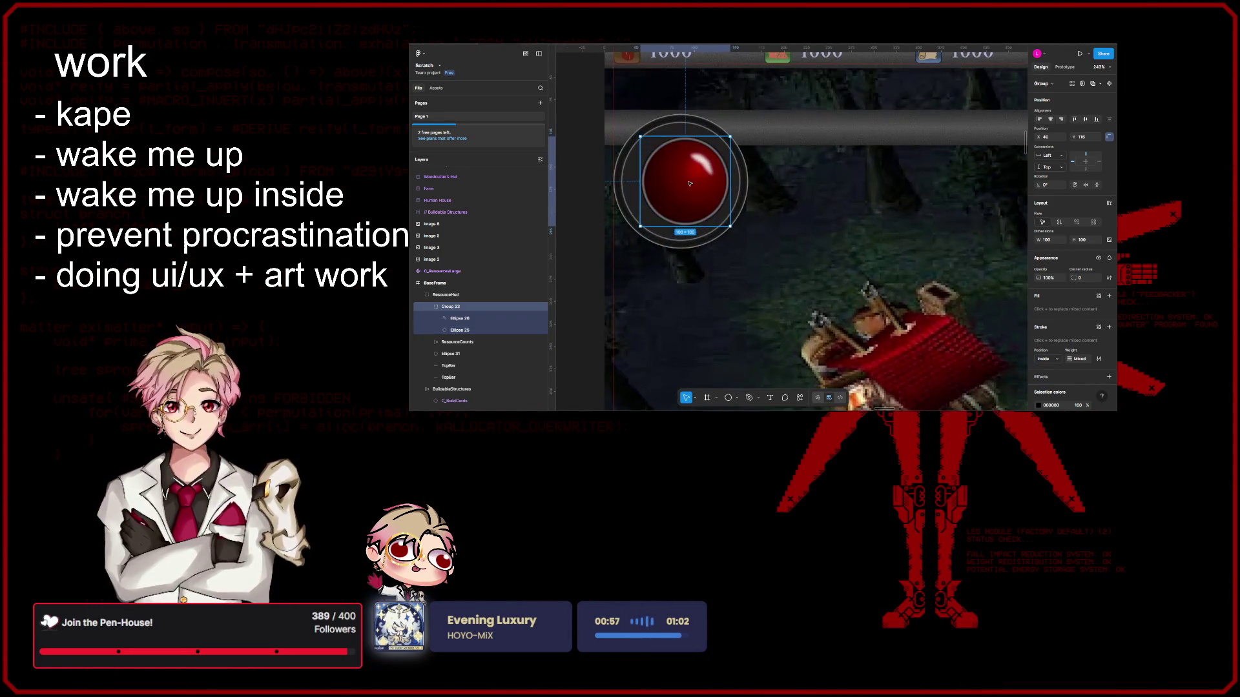
{"action": "scroll", "coordinate": [835, 228], "scroll_direction": "down", "scroll_amount": 2}
{"action": "scroll", "coordinate": [823, 219], "scroll_direction": "down", "scroll_amount": 3}
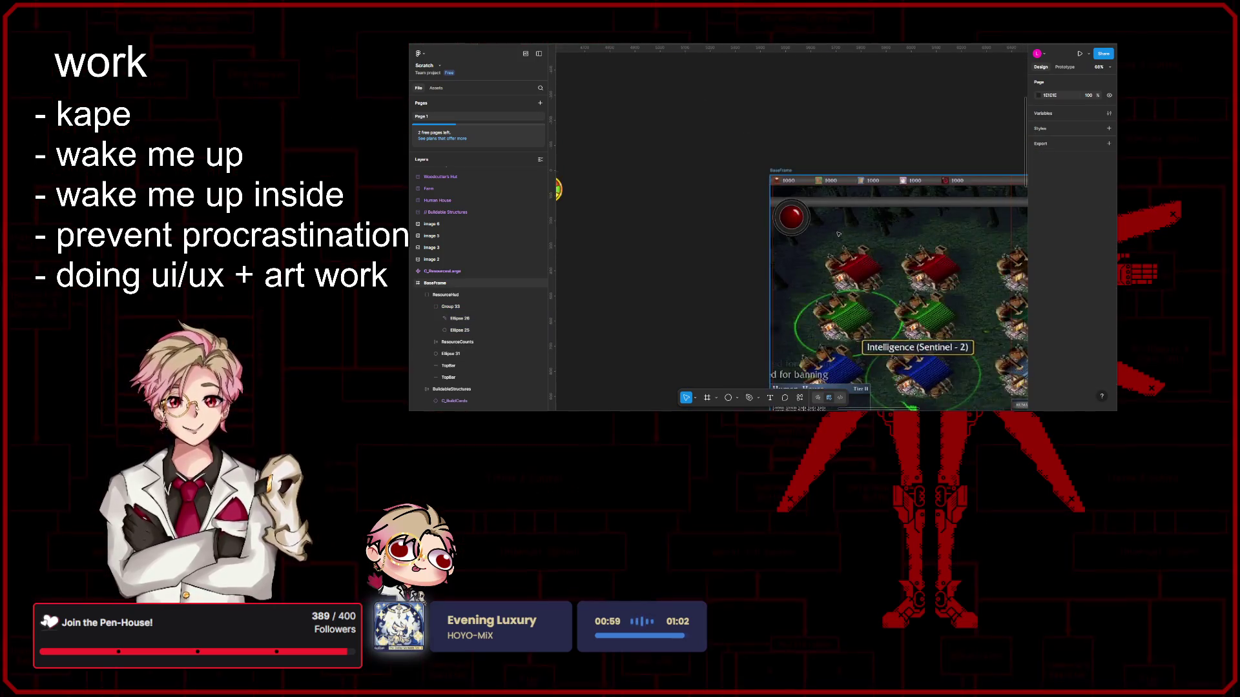
{"action": "scroll", "coordinate": [804, 208], "scroll_direction": "down", "scroll_amount": 3}
{"action": "scroll", "coordinate": [789, 198], "scroll_direction": "down", "scroll_amount": 2}
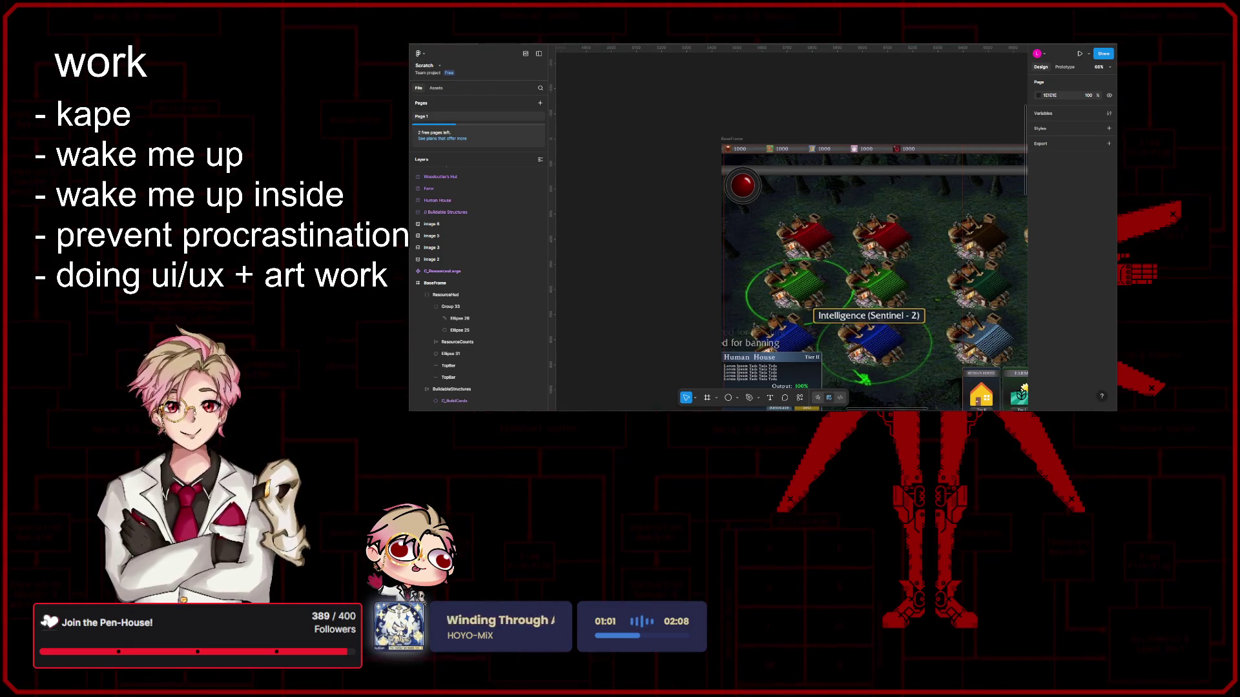
{"action": "scroll", "coordinate": [746, 194], "scroll_direction": "up", "scroll_amount": 5}
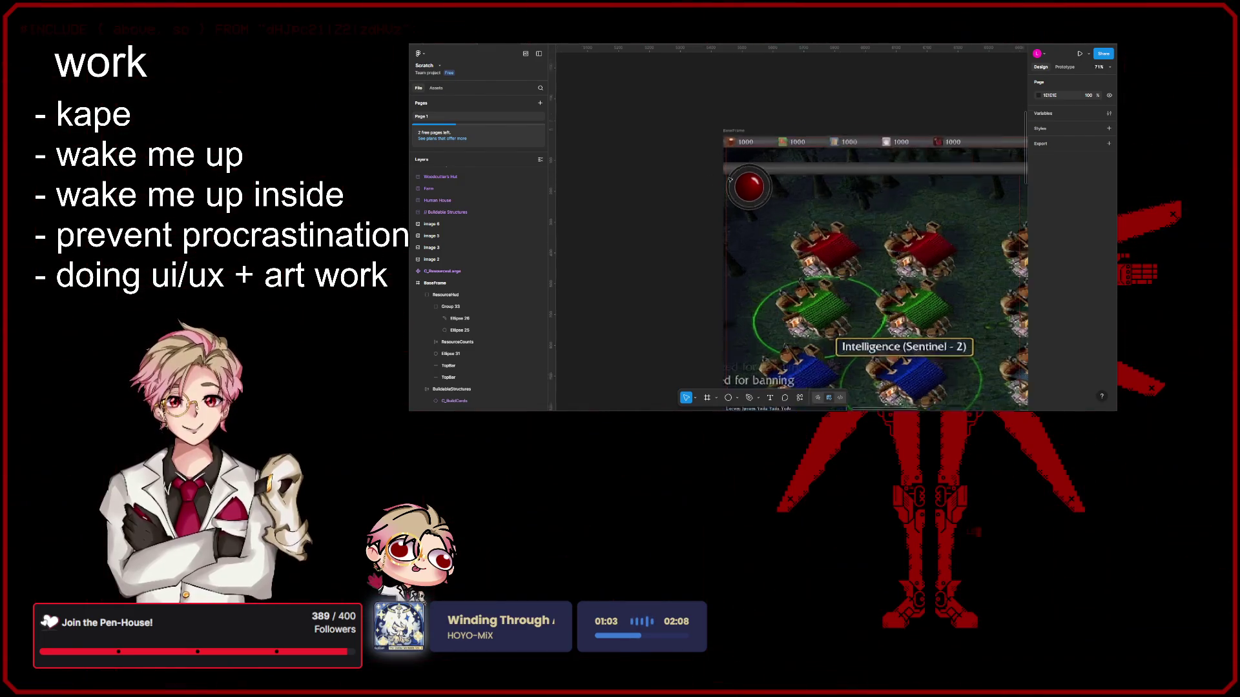
{"action": "scroll", "coordinate": [838, 271], "scroll_direction": "up", "scroll_amount": 1}
{"action": "scroll", "coordinate": [838, 274], "scroll_direction": "up", "scroll_amount": 1}
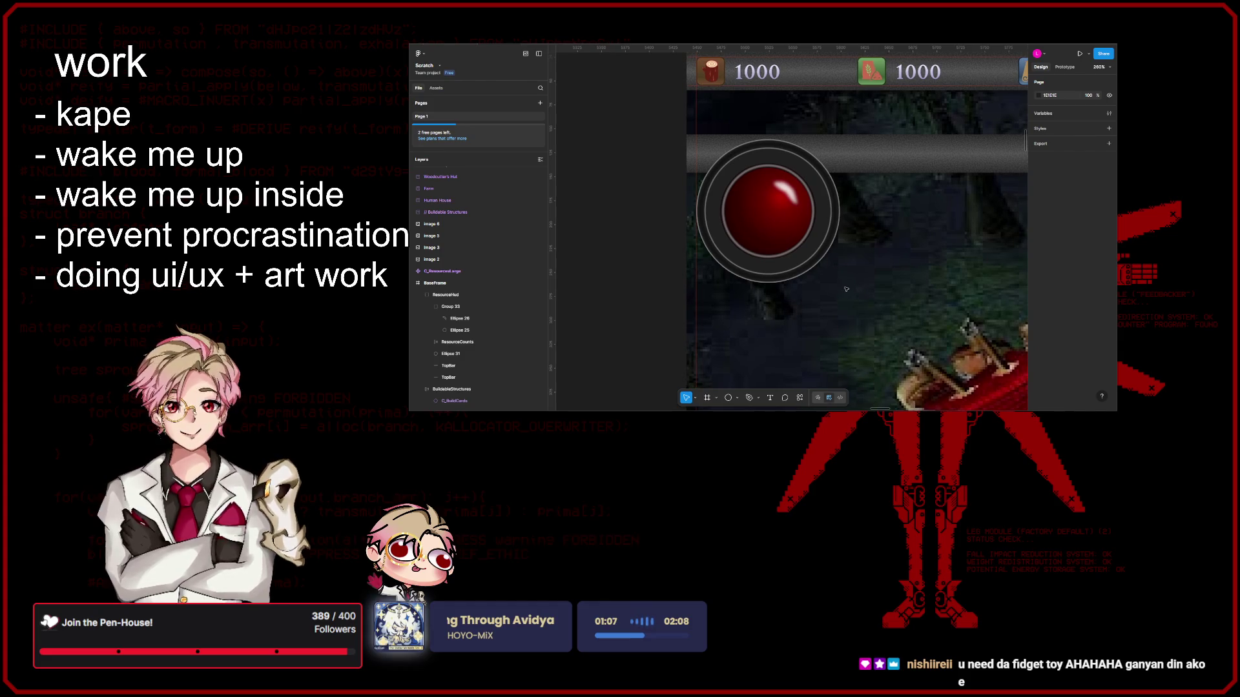
{"action": "scroll", "coordinate": [852, 277], "scroll_direction": "left", "scroll_amount": 2}
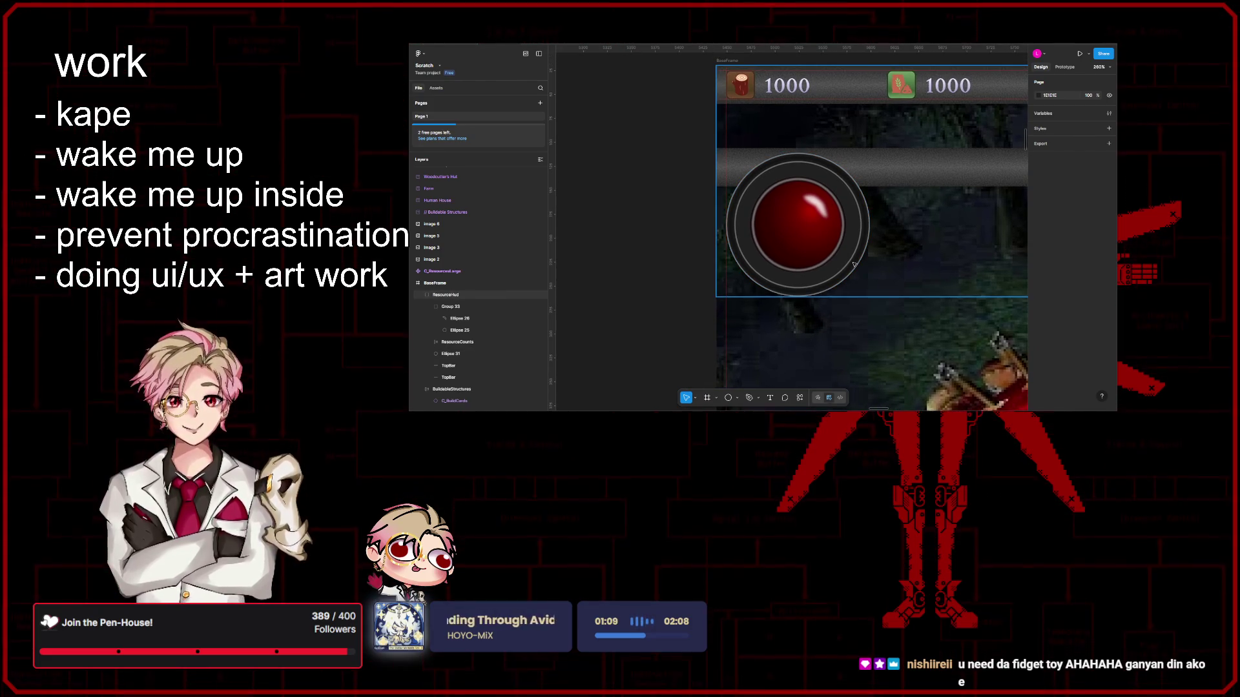
Step: Inspect the red orb, NARRASOFT text and top bar without changing them
{"action": "left_click", "coordinate": [853, 265]}
{"action": "scroll", "coordinate": [871, 261], "scroll_direction": "right", "scroll_amount": 1}
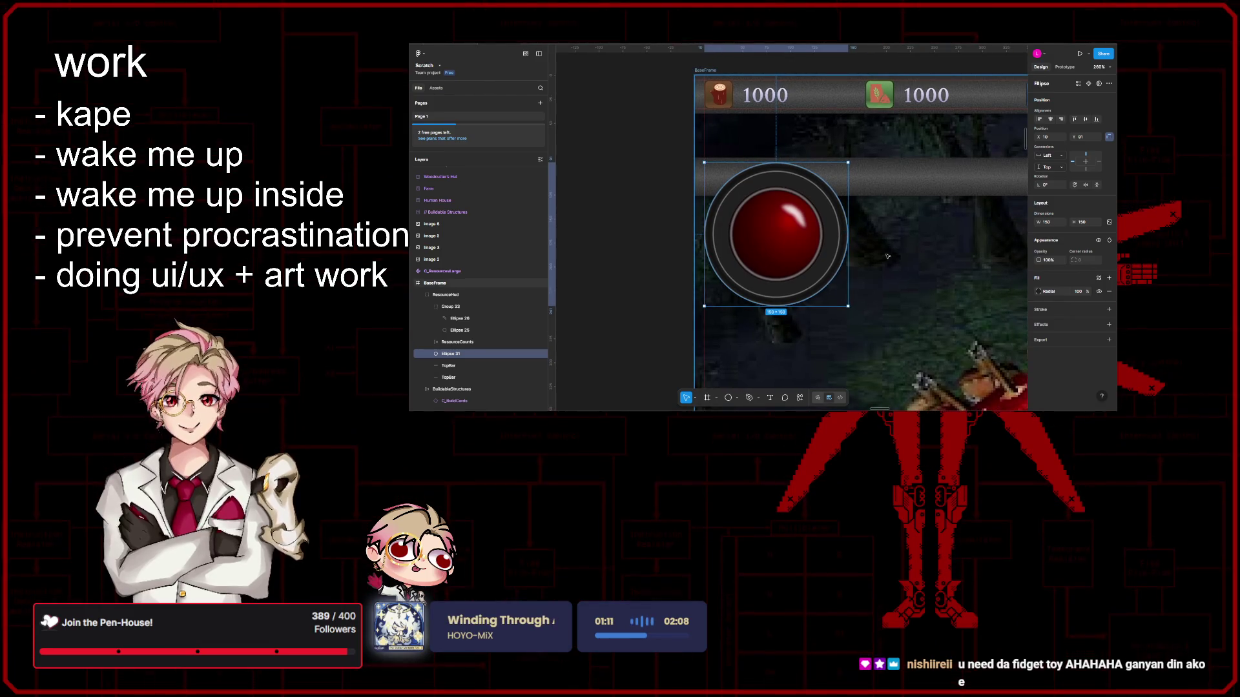
{"action": "scroll", "coordinate": [886, 256], "scroll_direction": "down", "scroll_amount": 2}
{"action": "scroll", "coordinate": [887, 256], "scroll_direction": "up", "scroll_amount": 3}
{"action": "scroll", "coordinate": [876, 263], "scroll_direction": "down", "scroll_amount": 3}
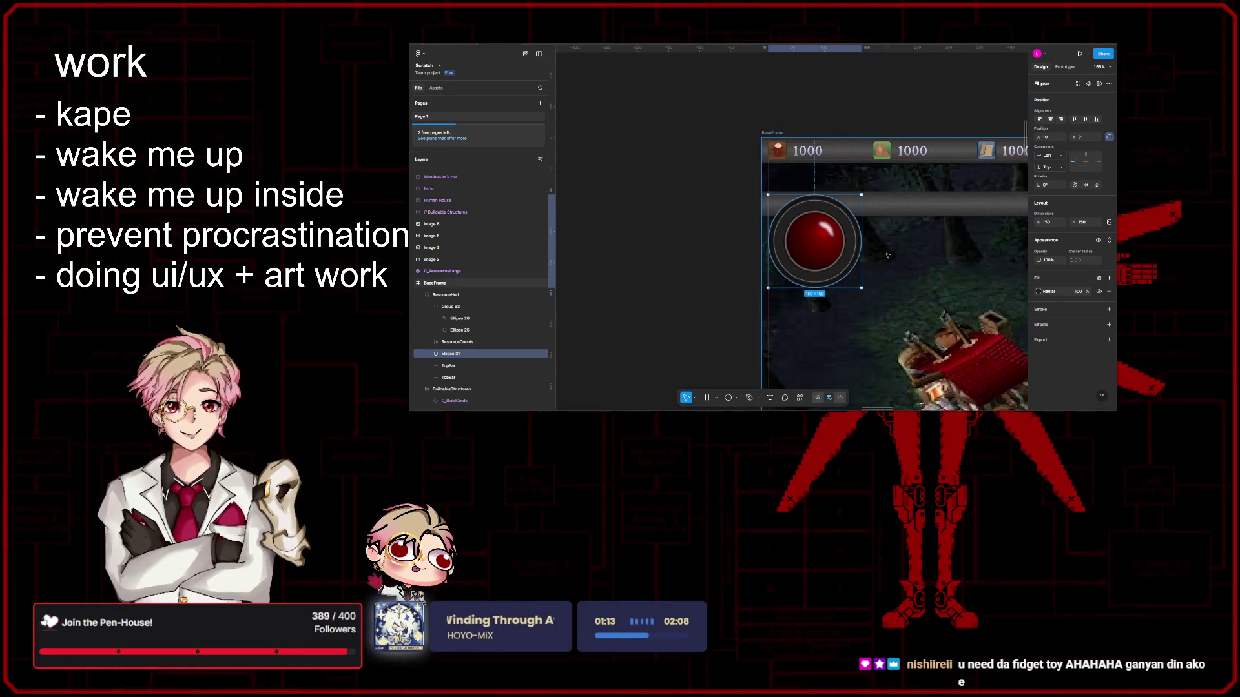
{"action": "scroll", "coordinate": [875, 263], "scroll_direction": "right", "scroll_amount": 2}
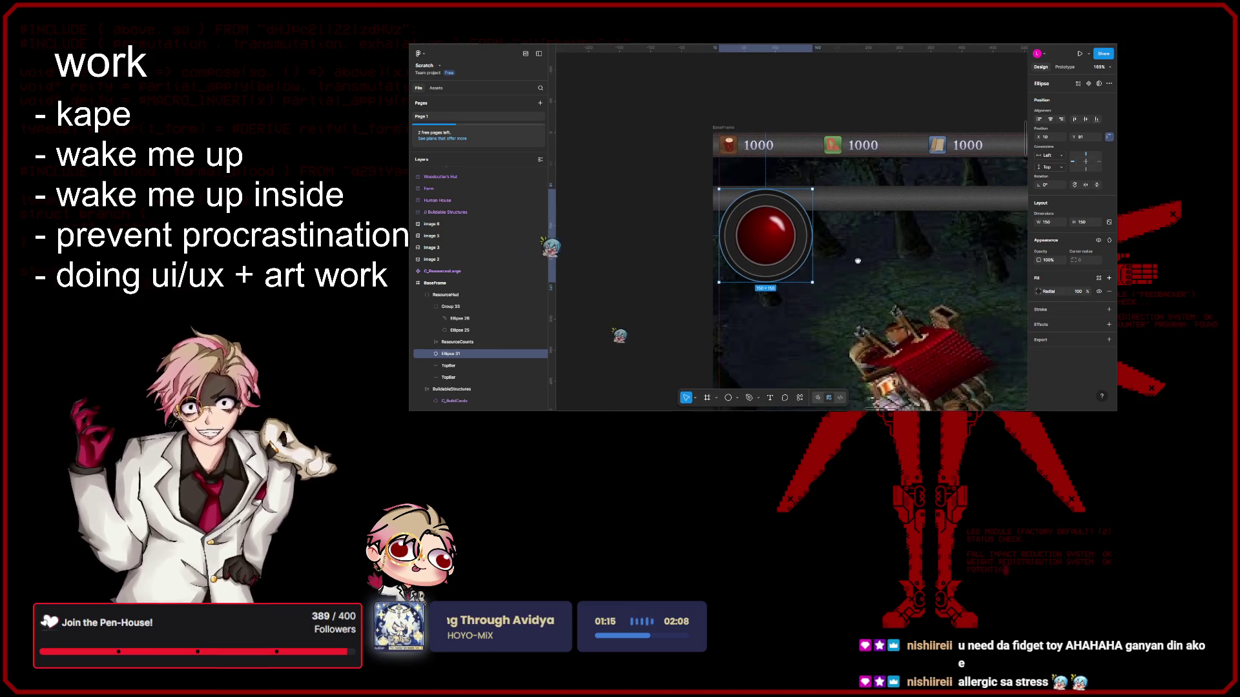
{"action": "scroll", "coordinate": [824, 252], "scroll_direction": "right", "scroll_amount": 1}
{"action": "scroll", "coordinate": [823, 251], "scroll_direction": "down", "scroll_amount": 4}
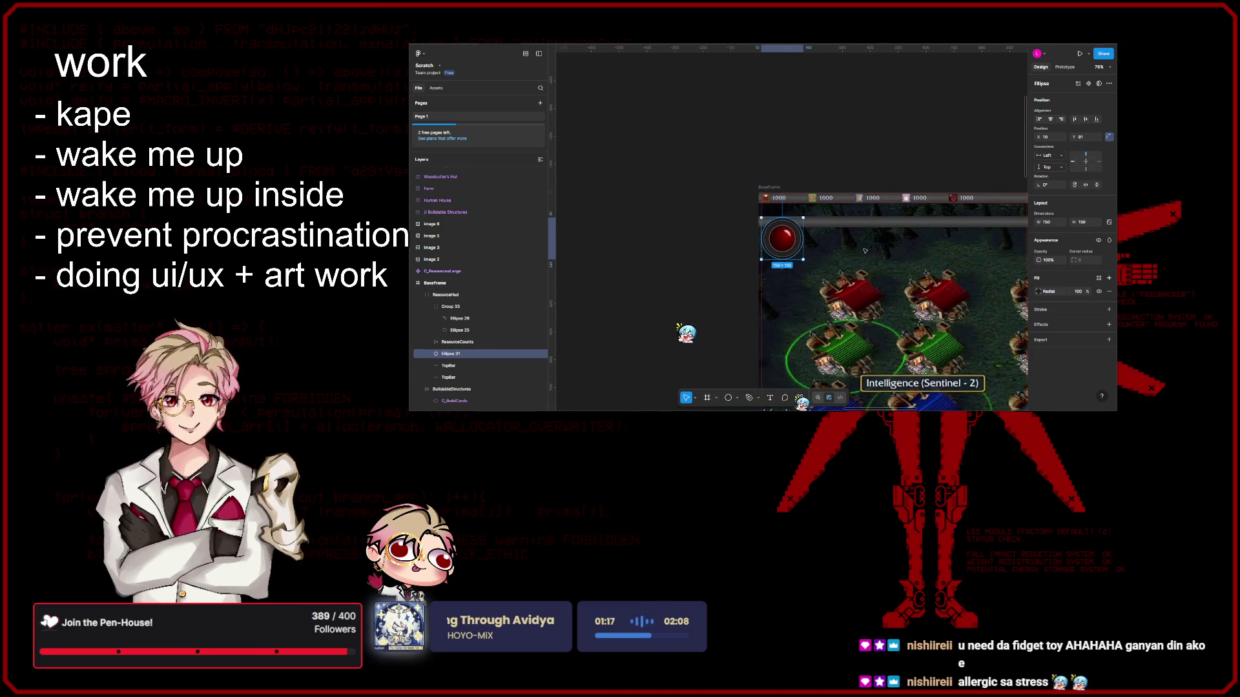
{"action": "scroll", "coordinate": [771, 248], "scroll_direction": "left", "scroll_amount": 1}
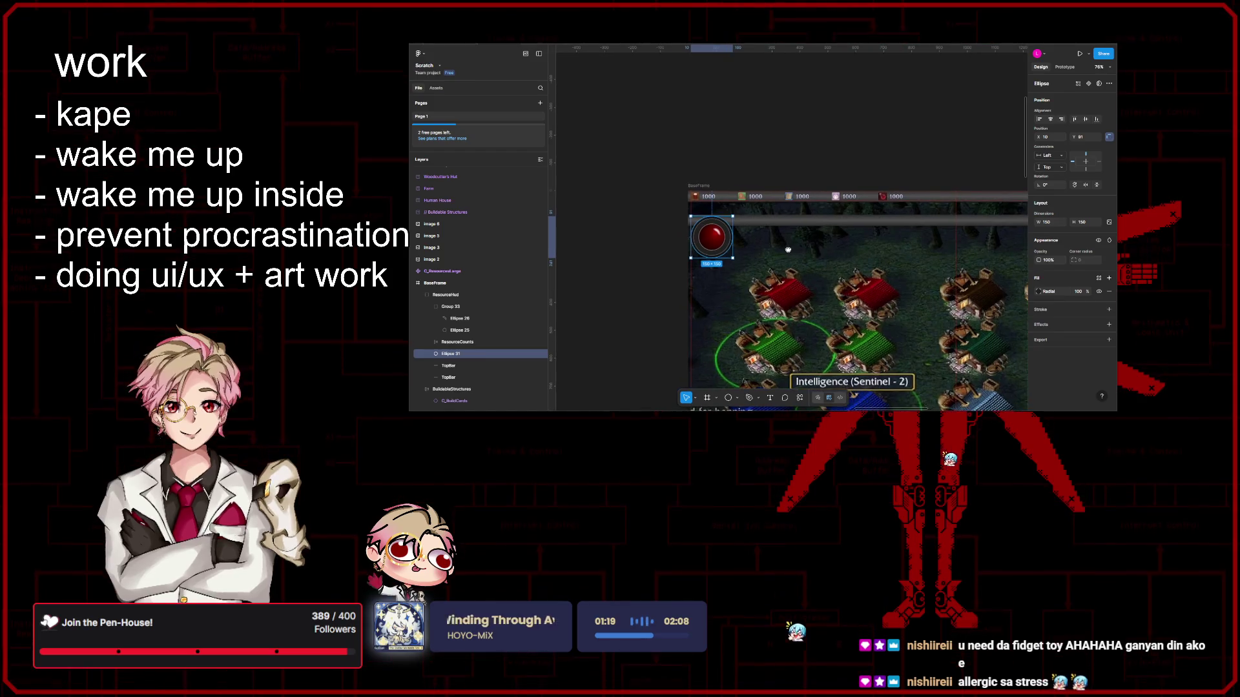
{"action": "scroll", "coordinate": [787, 250], "scroll_direction": "left", "scroll_amount": 1}
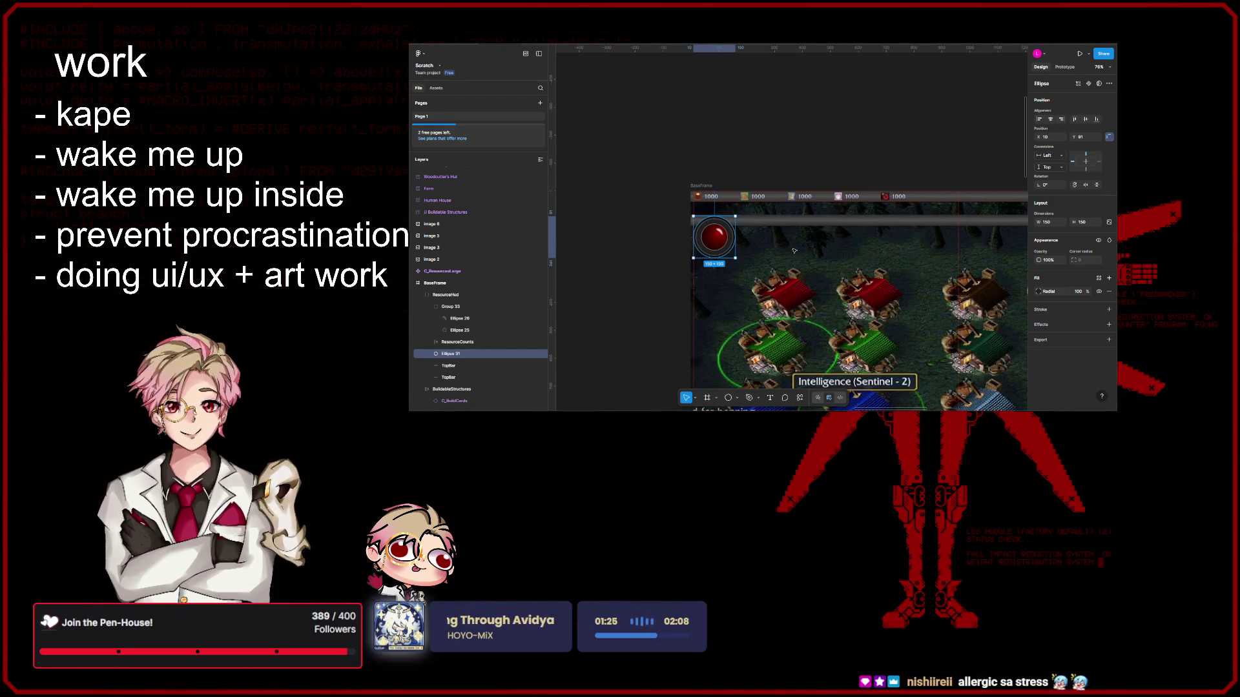
{"action": "left_click", "coordinate": [785, 237]}
{"action": "scroll", "coordinate": [760, 240], "scroll_direction": "down", "scroll_amount": 2}
{"action": "scroll", "coordinate": [770, 233], "scroll_direction": "down", "scroll_amount": 2}
{"action": "scroll", "coordinate": [777, 223], "scroll_direction": "down", "scroll_amount": 2}
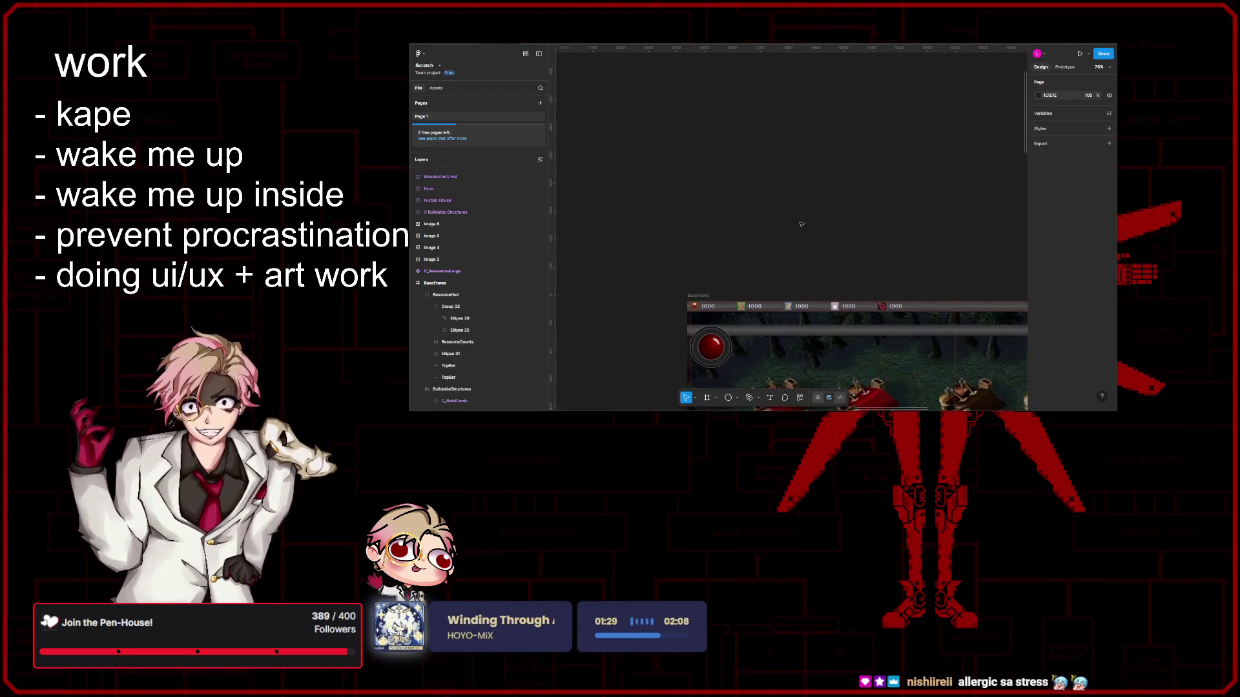
{"action": "left_click", "coordinate": [843, 84]}
{"action": "scroll", "coordinate": [844, 83], "scroll_direction": "down", "scroll_amount": 2}
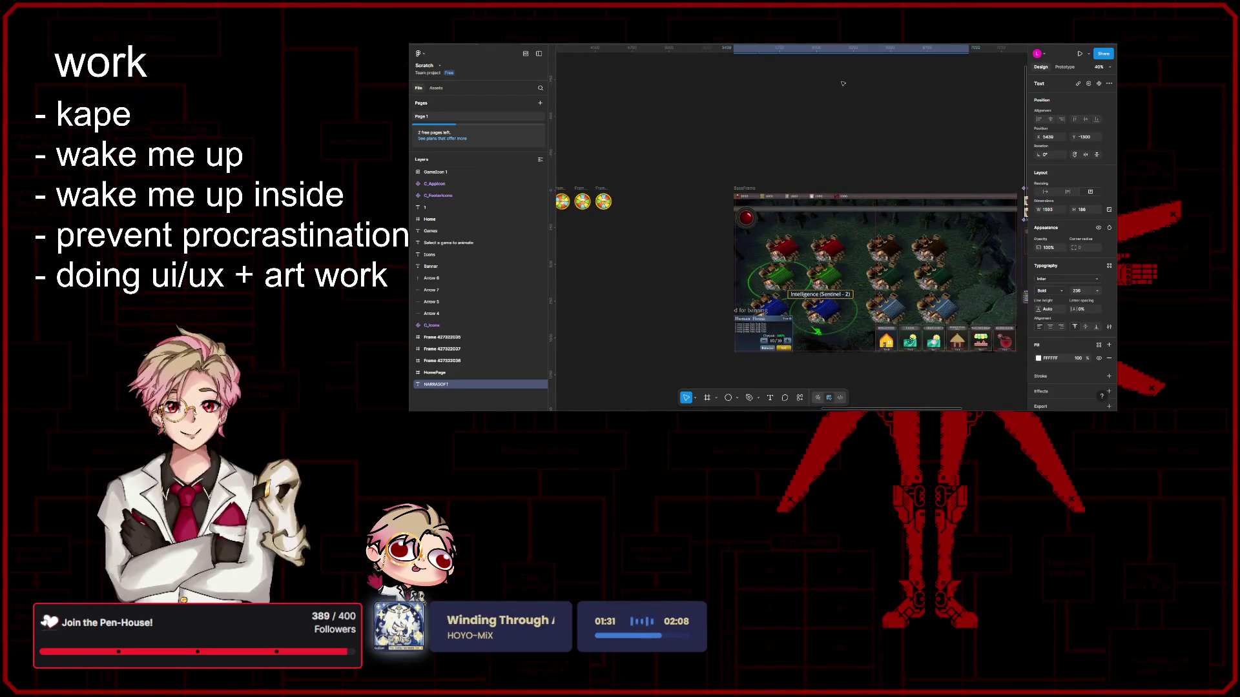
{"action": "left_click", "coordinate": [843, 83]}
{"action": "scroll", "coordinate": [813, 126], "scroll_direction": "up", "scroll_amount": 1}
{"action": "scroll", "coordinate": [794, 155], "scroll_direction": "up", "scroll_amount": 2}
{"action": "scroll", "coordinate": [787, 164], "scroll_direction": "up", "scroll_amount": 1}
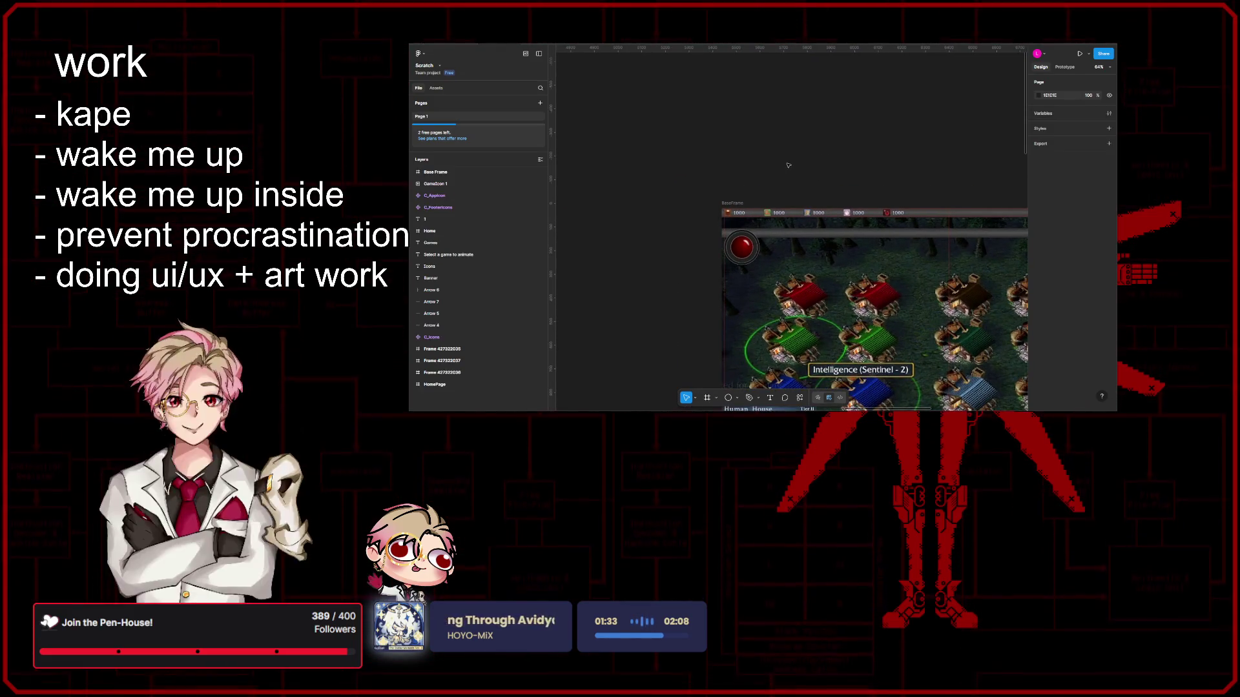
{"action": "scroll", "coordinate": [780, 185], "scroll_direction": "up", "scroll_amount": 1}
{"action": "scroll", "coordinate": [736, 233], "scroll_direction": "up", "scroll_amount": 1}
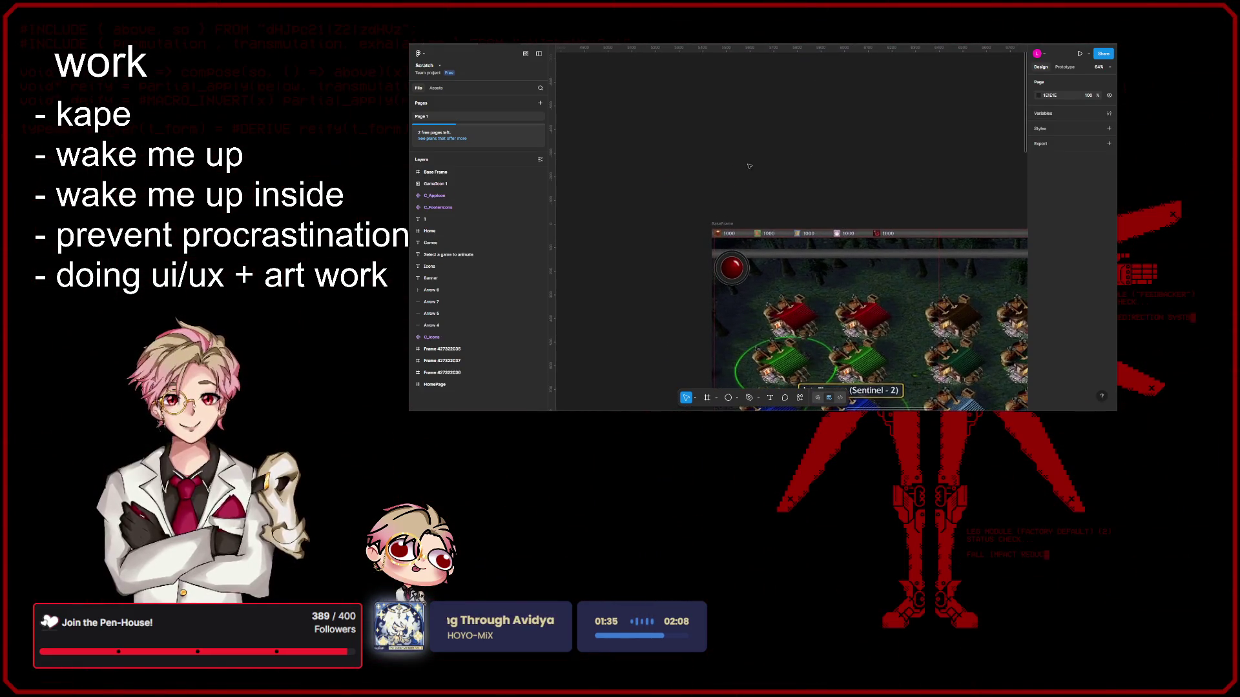
{"action": "left_click", "coordinate": [794, 255]}
{"action": "left_click", "coordinate": [804, 179]}
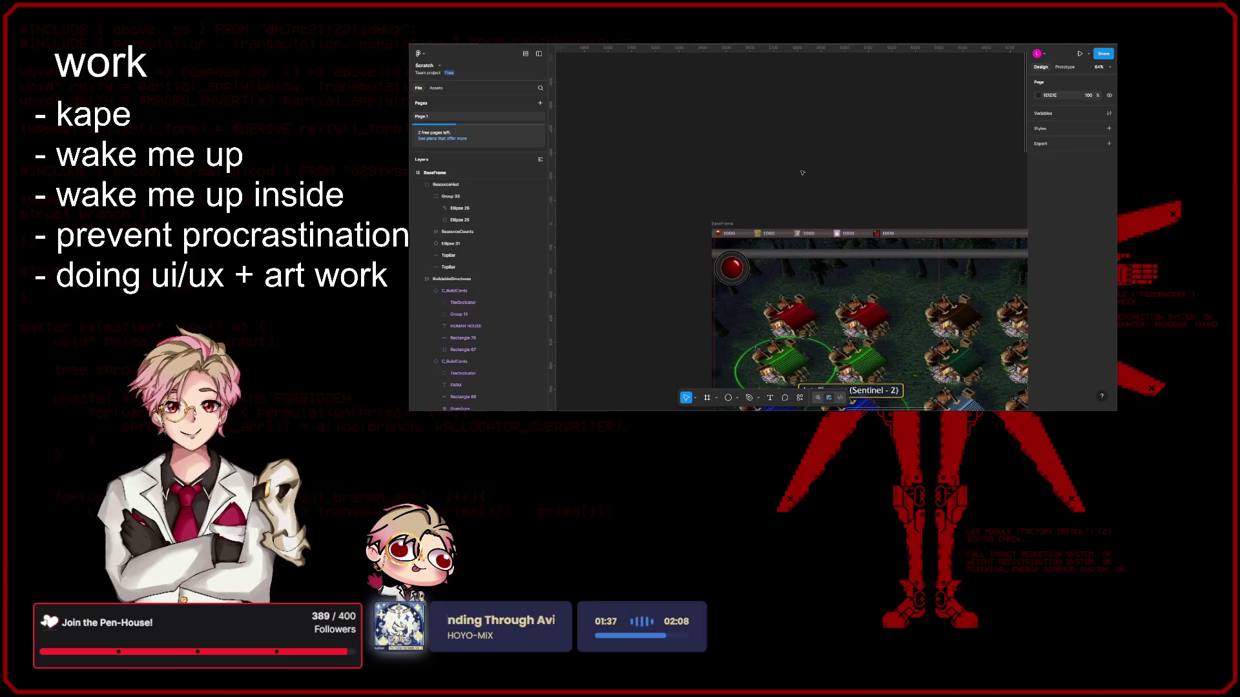
{"action": "scroll", "coordinate": [774, 187], "scroll_direction": "up", "scroll_amount": 2}
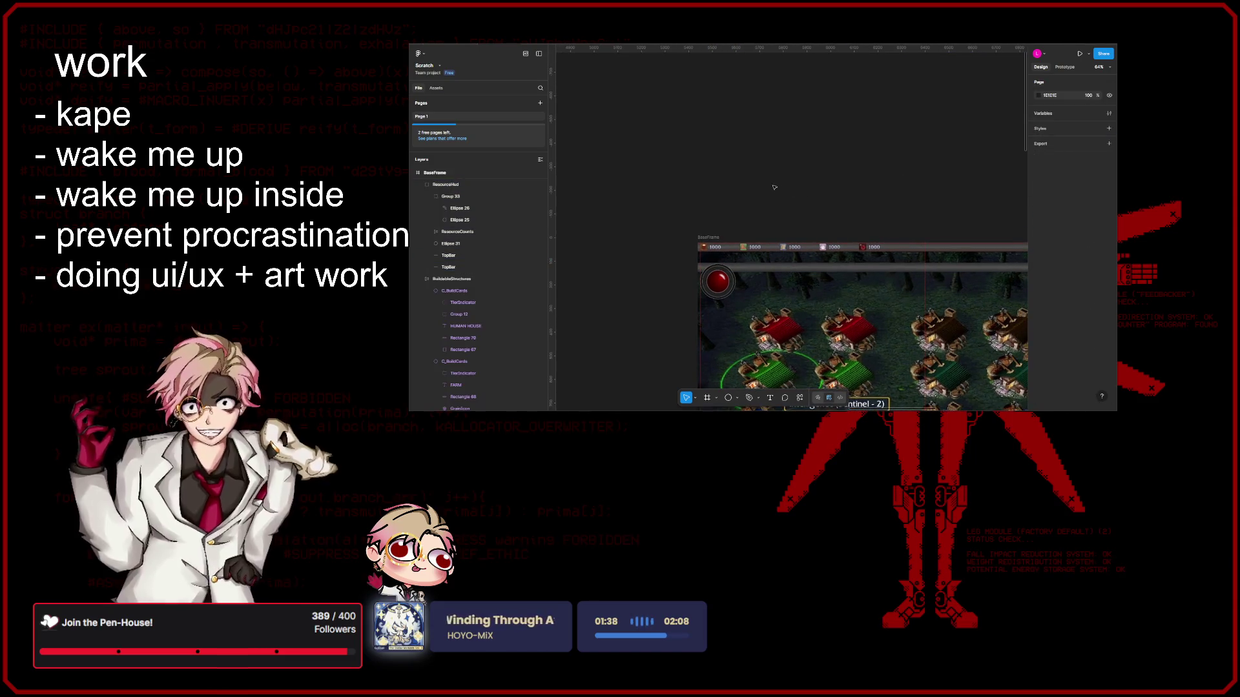
Step: Place a new 100×100 rectangle above BaseFrame
{"action": "left_click", "coordinate": [736, 398]}
{"action": "left_click", "coordinate": [765, 335]}
{"action": "left_click", "coordinate": [747, 139]}
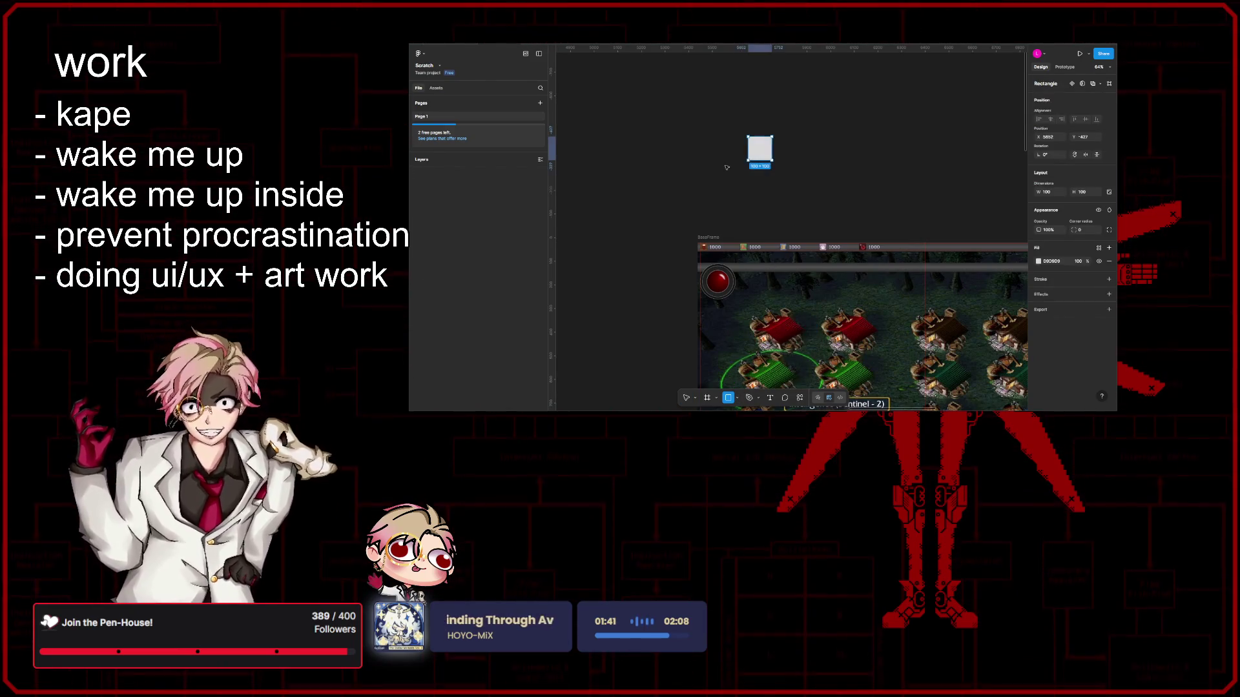
Step: Stretch the new square into a 1920-px-wide bar, checking it against the mockup's top bar
{"action": "key", "text": "Delete"}
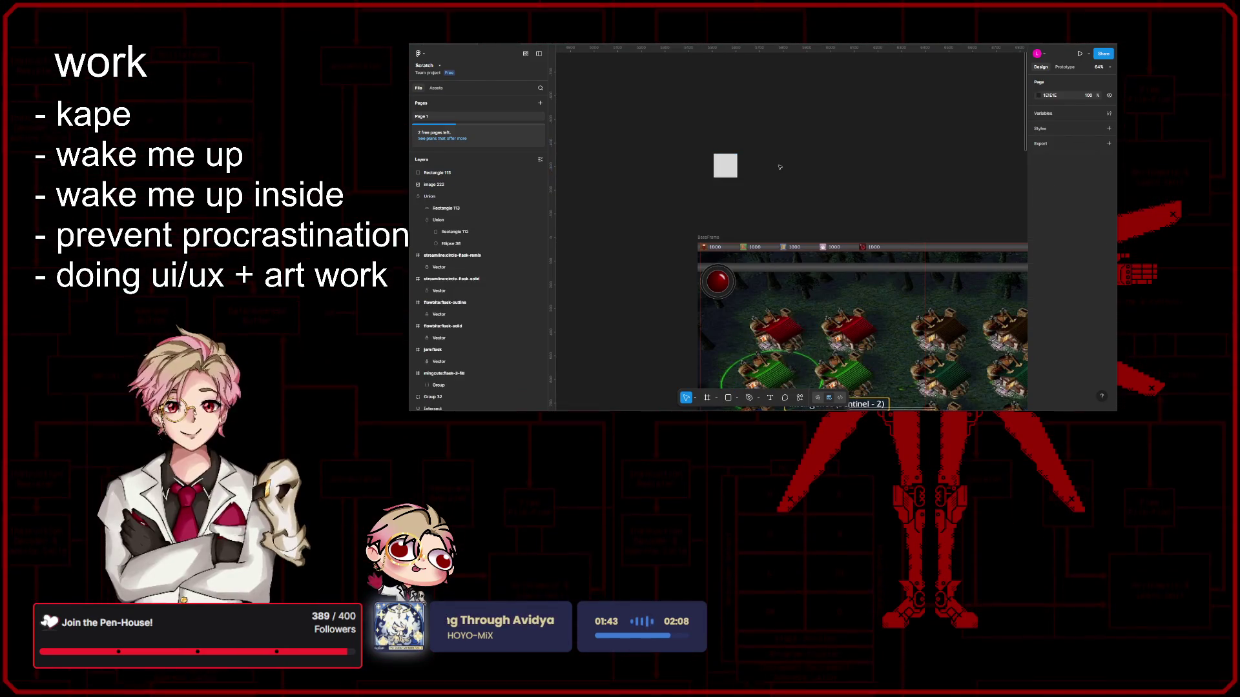
{"action": "left_click", "coordinate": [724, 166]}
{"action": "scroll", "coordinate": [740, 168], "scroll_direction": "down", "scroll_amount": 5}
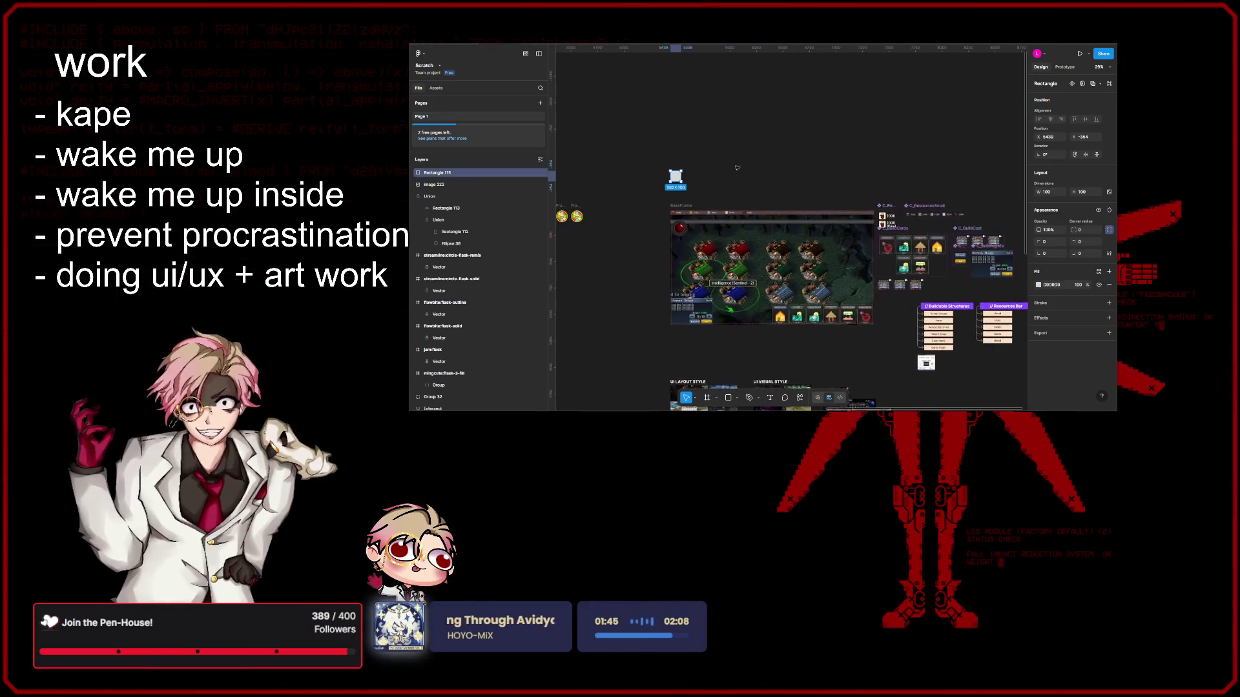
{"action": "left_click_drag", "start_coordinate": [683, 178], "coordinate": [872, 180]}
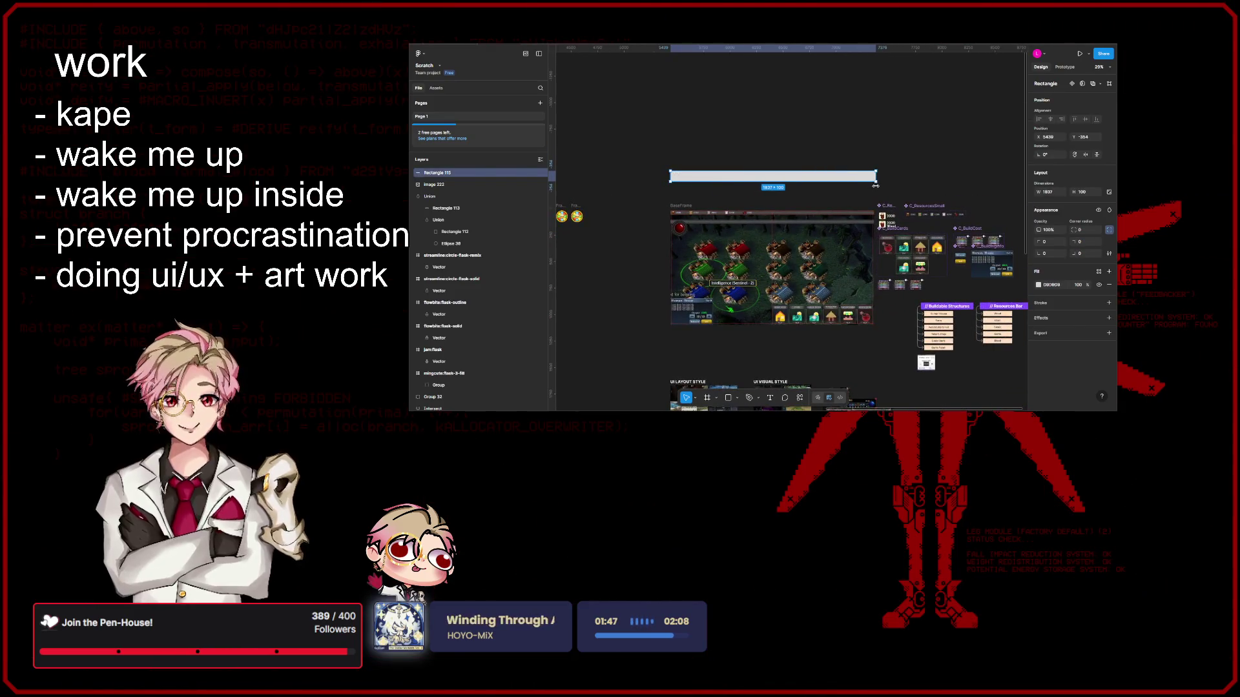
{"action": "scroll", "coordinate": [833, 189], "scroll_direction": "up", "scroll_amount": 2}
{"action": "scroll", "coordinate": [795, 194], "scroll_direction": "up", "scroll_amount": 2}
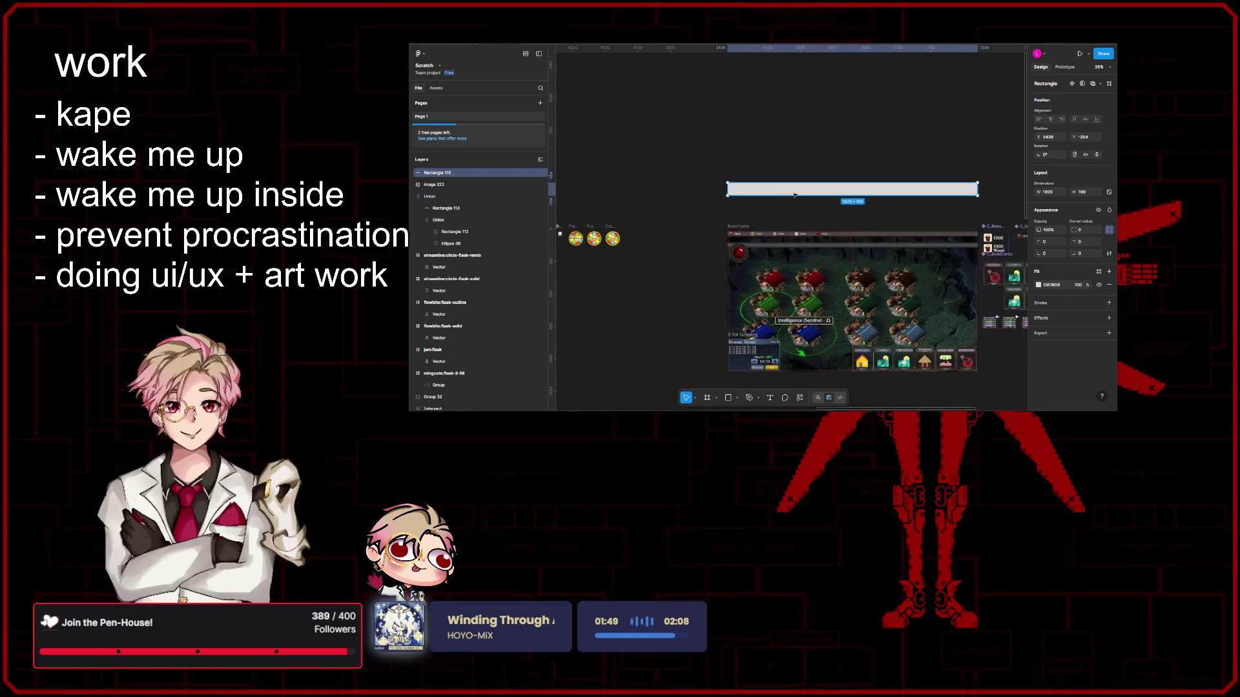
{"action": "scroll", "coordinate": [794, 193], "scroll_direction": "up", "scroll_amount": 2}
{"action": "left_click", "coordinate": [878, 266]}
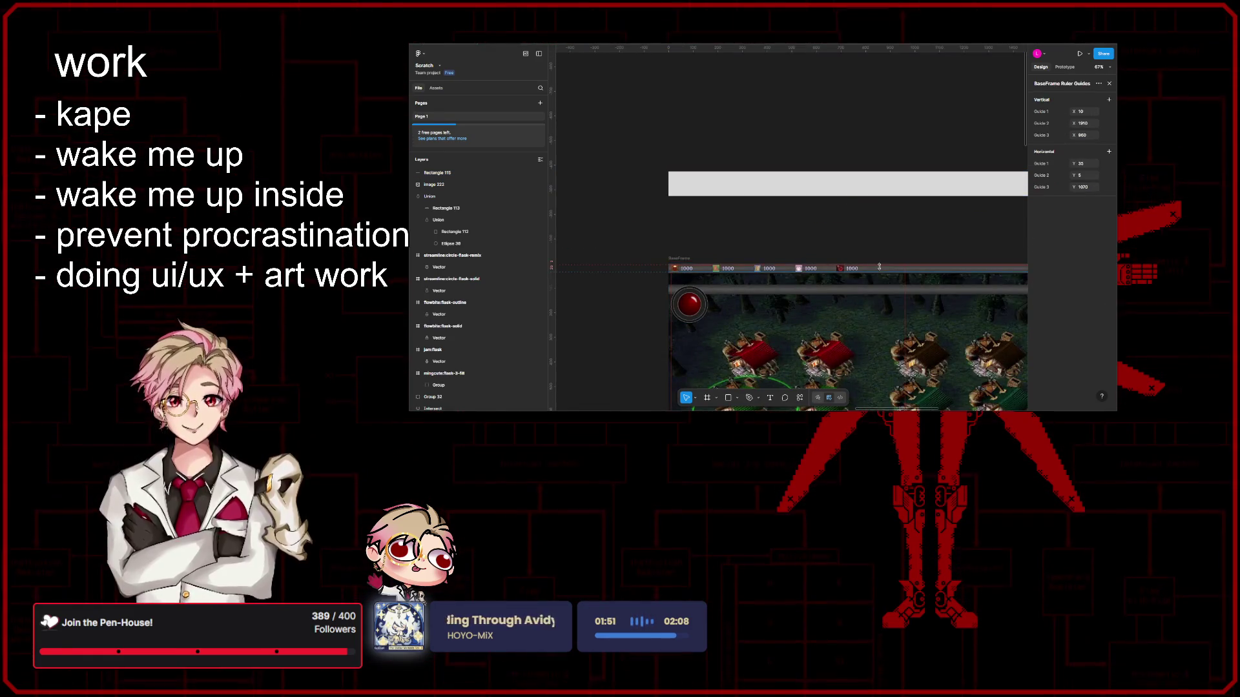
{"action": "left_click", "coordinate": [878, 269]}
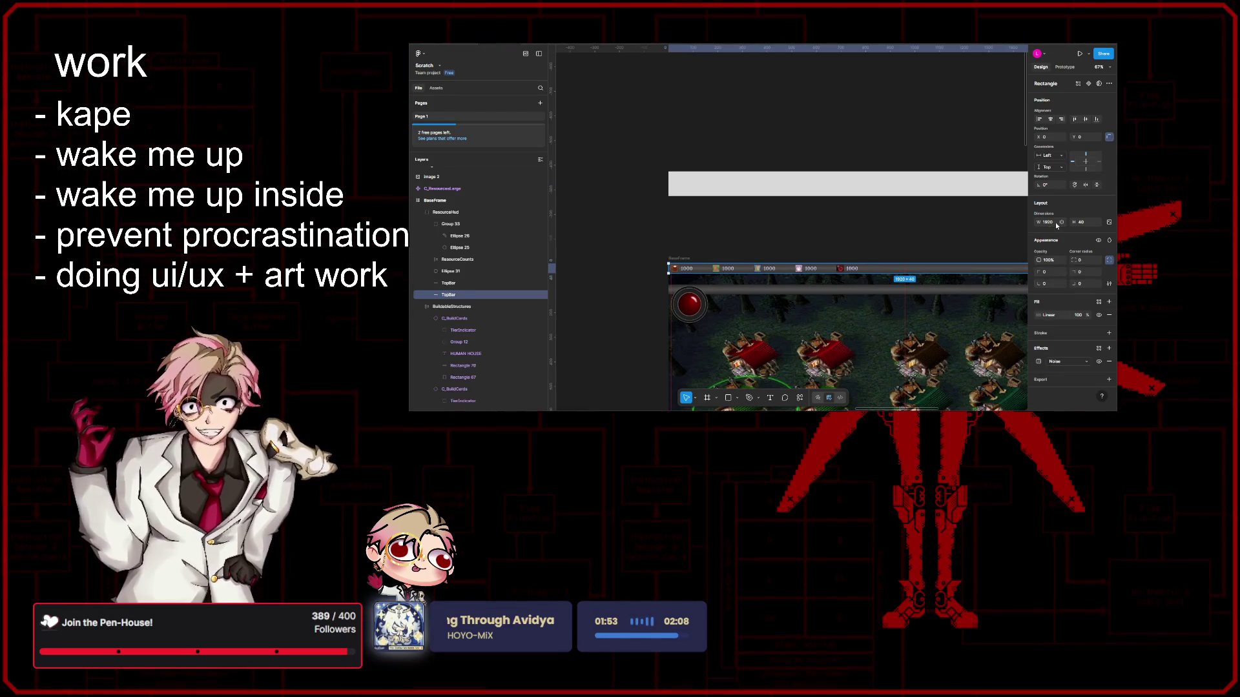
Step: Set the grey bar's height to 40 so it matches the mockup's top bar
{"action": "left_click", "coordinate": [1008, 184]}
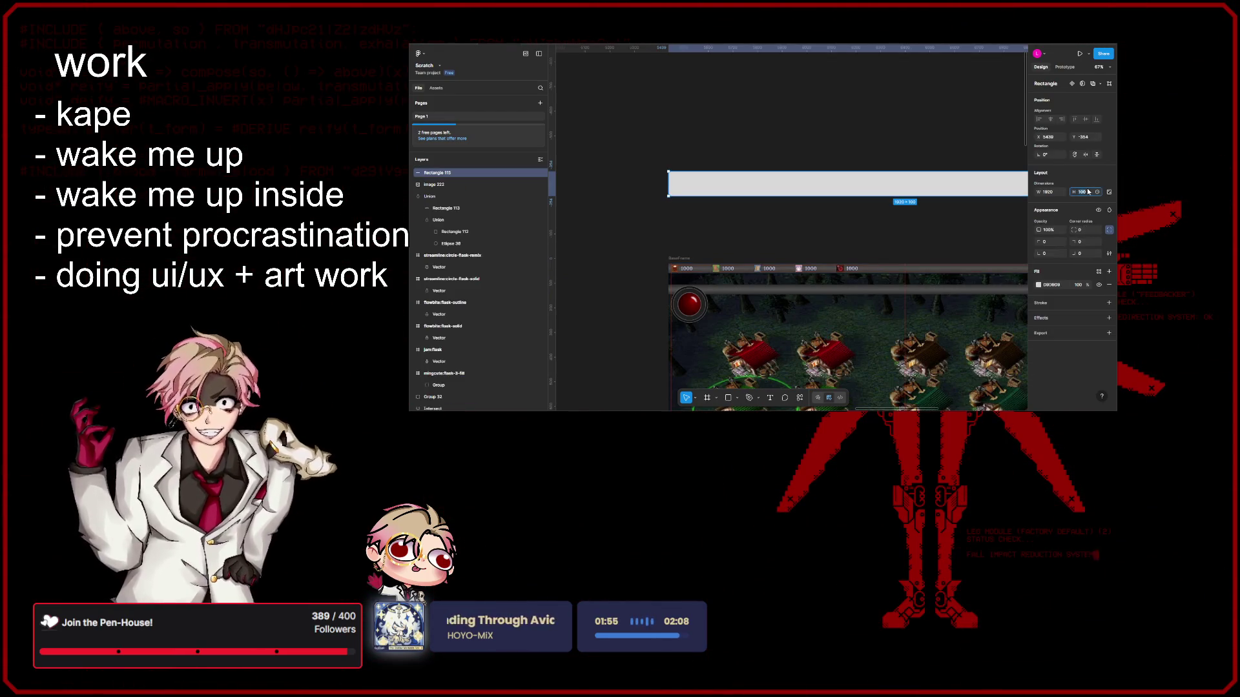
{"action": "type", "text": "40"}
{"action": "key", "text": "Return"}
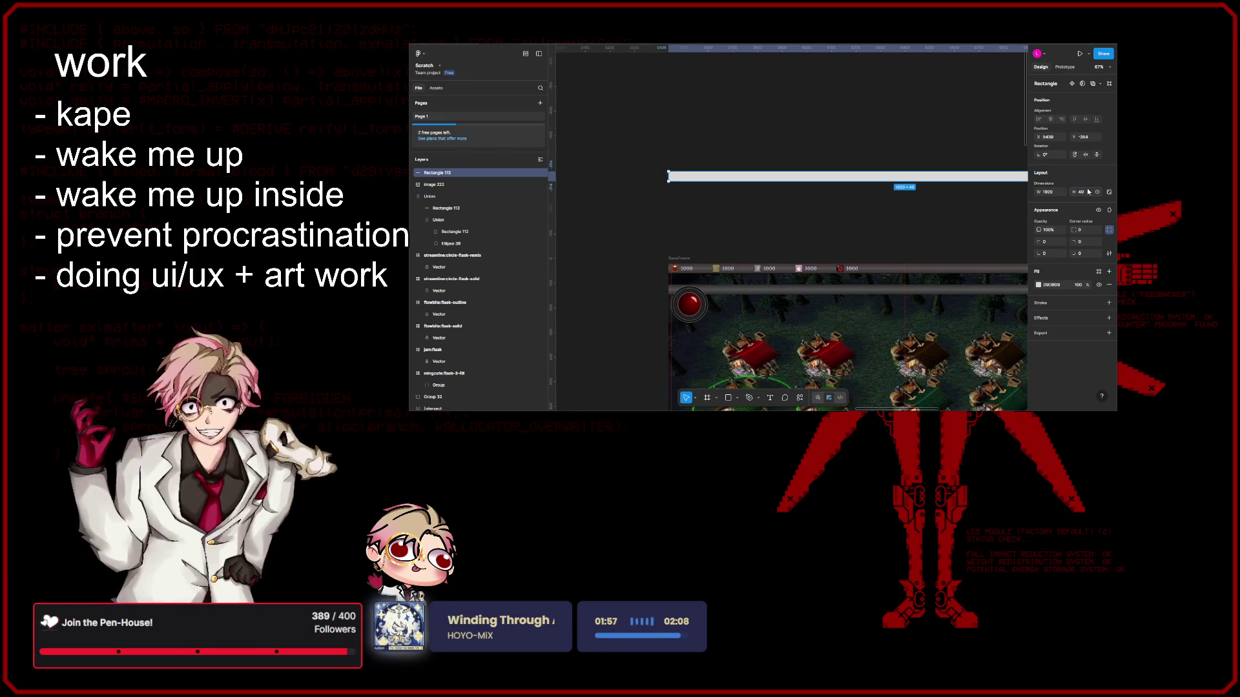
{"action": "left_click", "coordinate": [825, 212]}
{"action": "scroll", "coordinate": [787, 263], "scroll_direction": "left", "scroll_amount": 2}
{"action": "scroll", "coordinate": [786, 263], "scroll_direction": "up", "scroll_amount": 1}
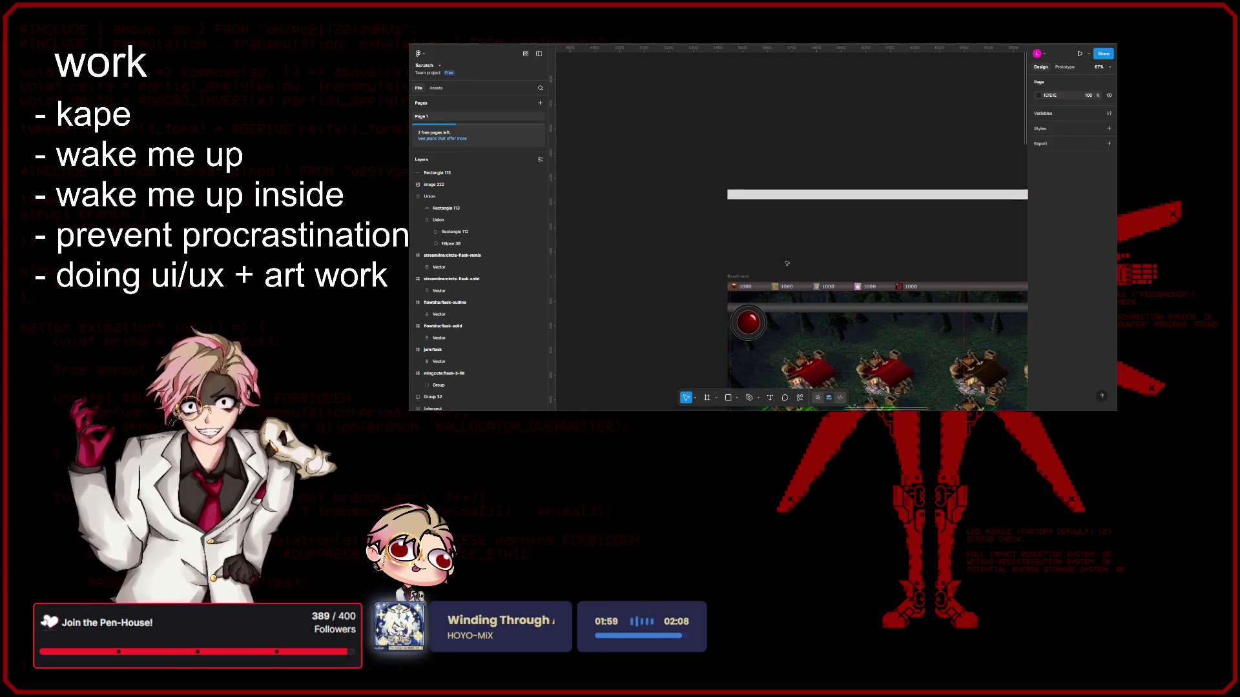
{"action": "key", "text": "o"}
Step: Draw a 150×150 circle and move it to hang under the grey bar's left end
{"action": "left_click", "coordinate": [800, 231]}
{"action": "scroll", "coordinate": [800, 231], "scroll_direction": "up", "scroll_amount": 2}
{"action": "scroll", "coordinate": [799, 232], "scroll_direction": "up", "scroll_amount": 2}
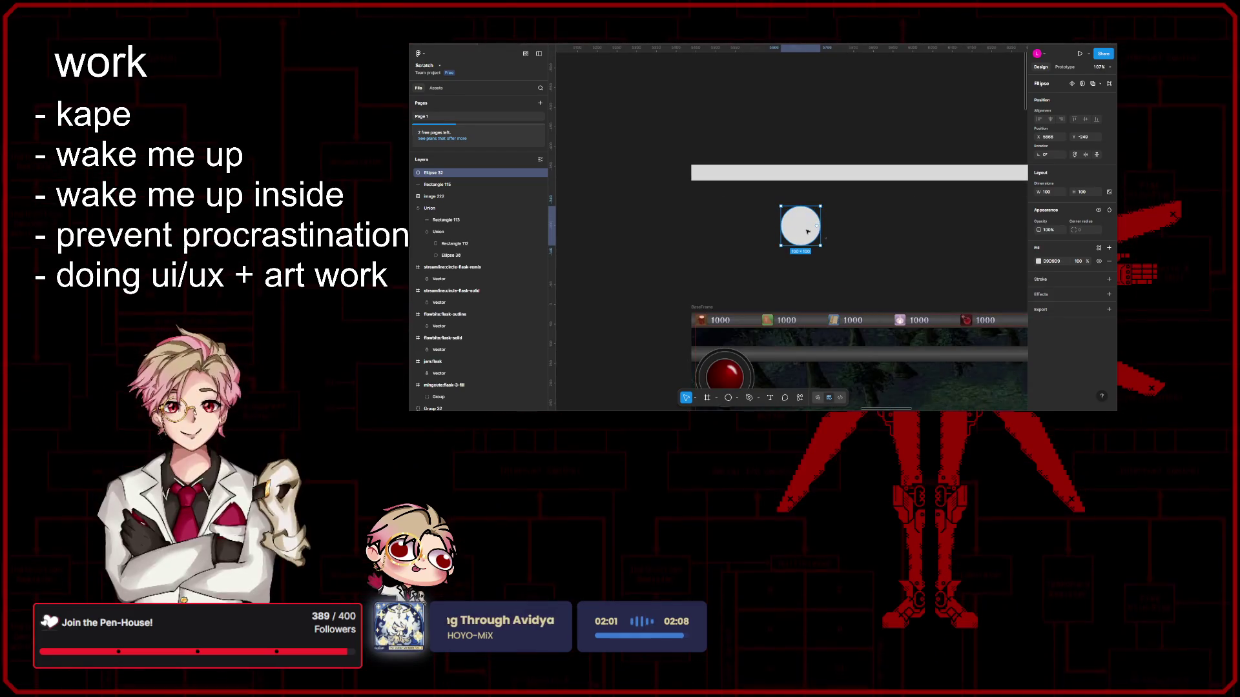
{"action": "left_click", "coordinate": [1067, 192]}
{"action": "type", "text": "0"}
{"action": "key", "text": "Return"}
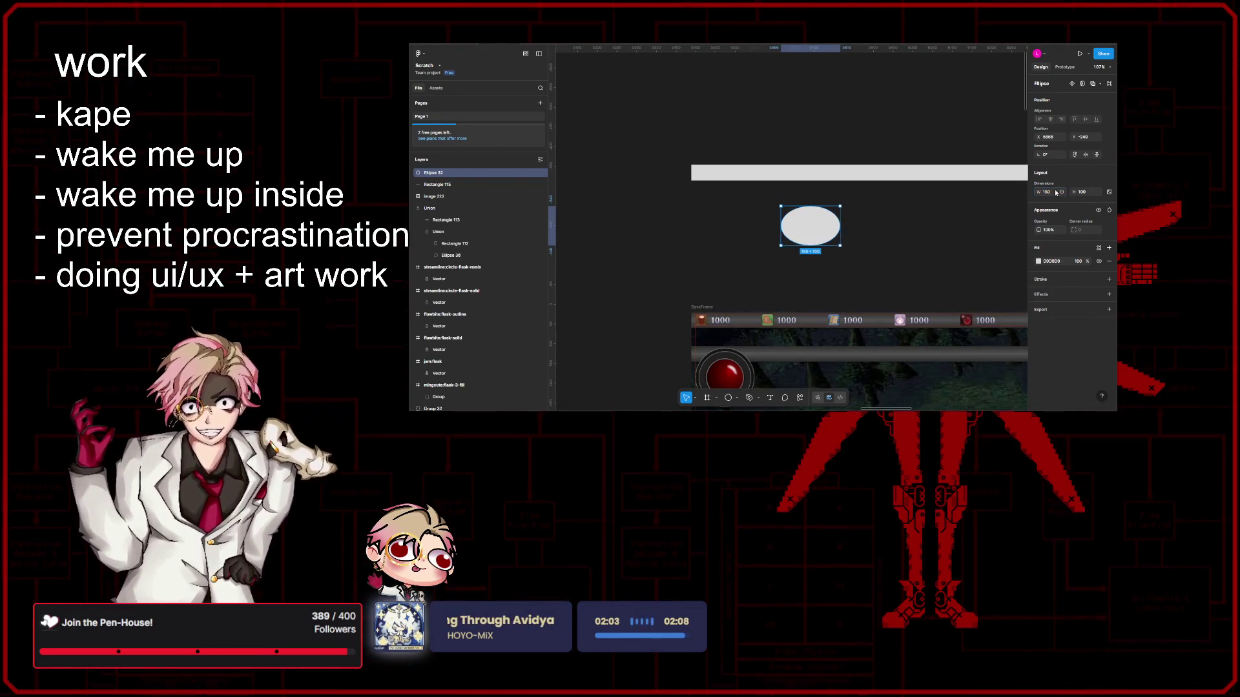
{"action": "left_click", "coordinate": [1080, 193]}
{"action": "type", "text": "150"}
{"action": "key", "text": "Return"}
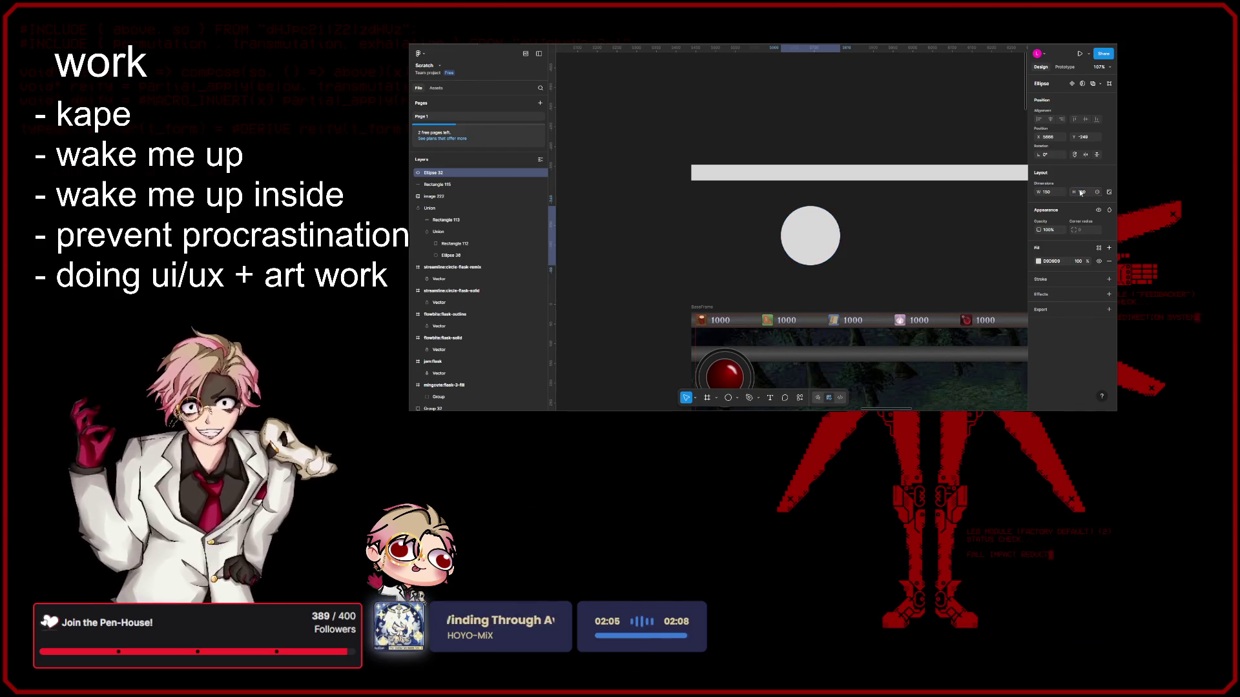
{"action": "left_click", "coordinate": [883, 230]}
{"action": "left_click_drag", "start_coordinate": [852, 253], "coordinate": [780, 229]}
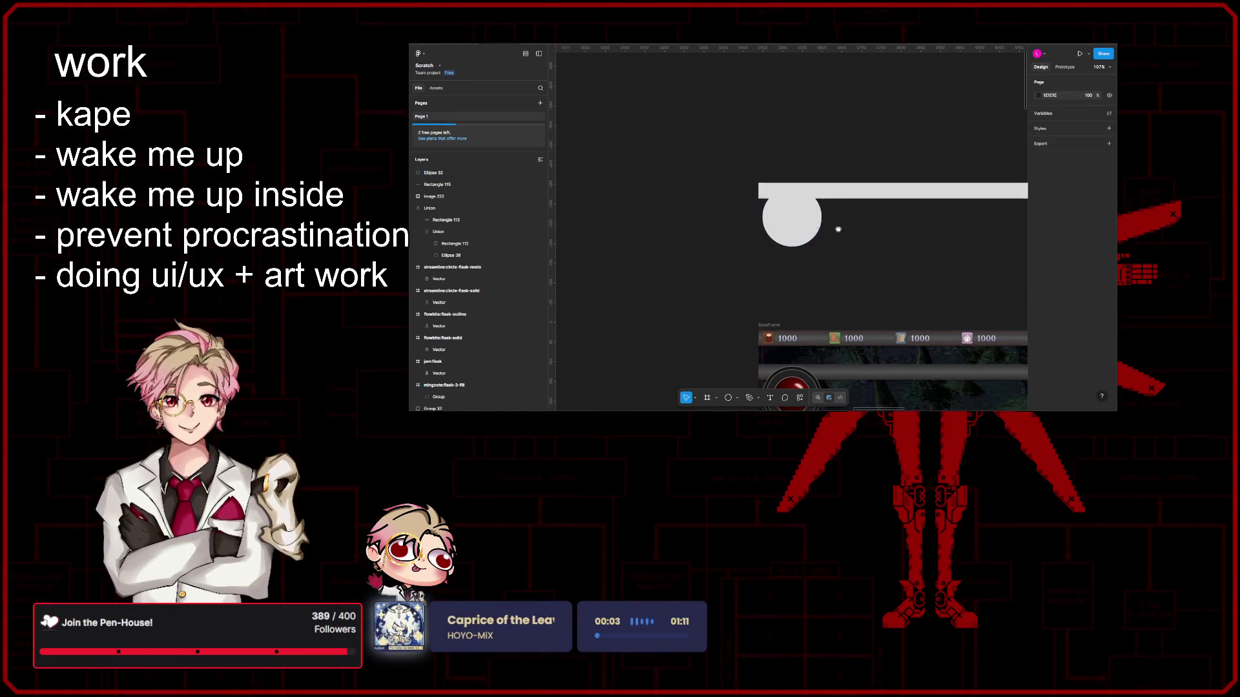
{"action": "scroll", "coordinate": [790, 227], "scroll_direction": "up", "scroll_amount": 5}
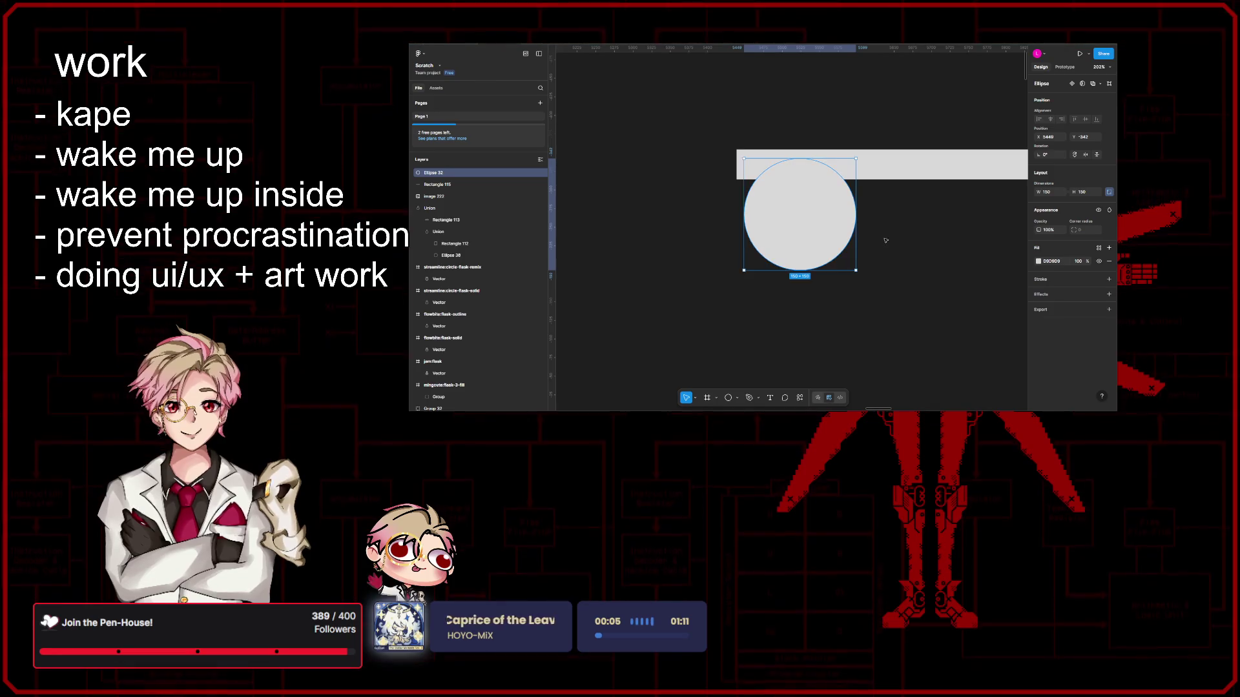
{"action": "scroll", "coordinate": [860, 239], "scroll_direction": "up", "scroll_amount": 2}
Step: Draw a rectangle aligned to the bar's left edge, then delete the stray thin vertical rectangle
{"action": "key", "text": "r"}
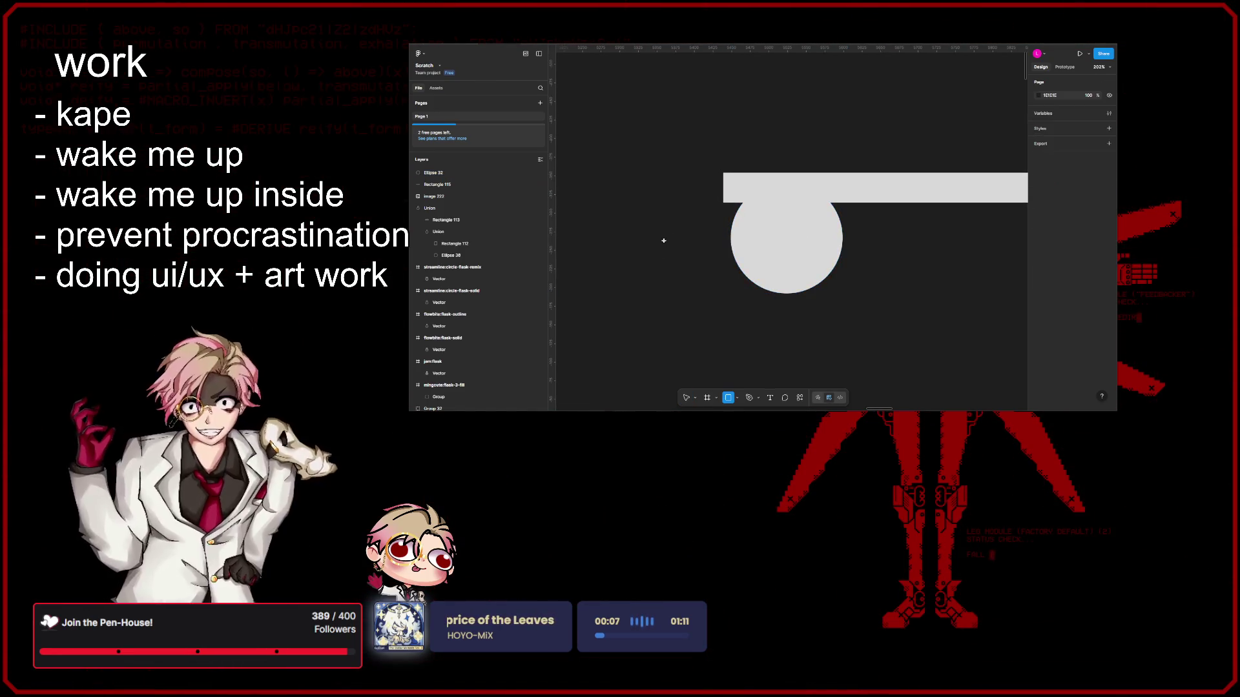
{"action": "left_click_drag", "start_coordinate": [645, 85], "coordinate": [721, 161]}
{"action": "scroll", "coordinate": [766, 135], "scroll_direction": "up", "scroll_amount": 3}
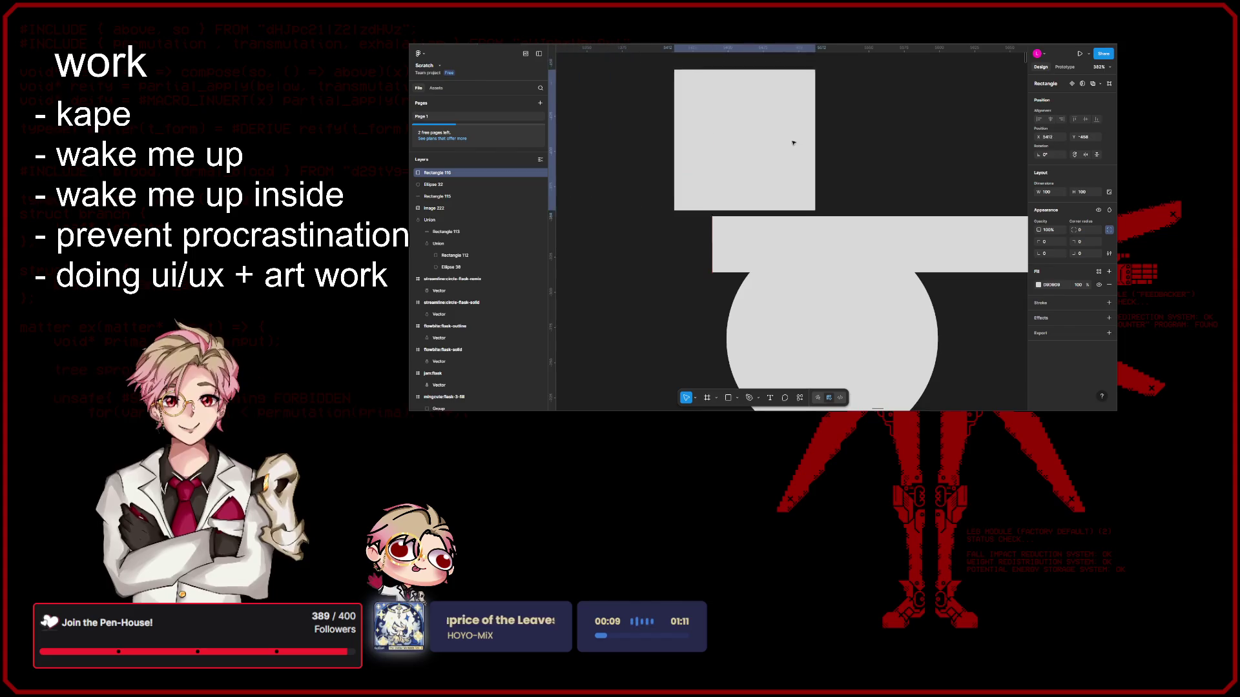
{"action": "mouse_move", "coordinate": [820, 145]}
{"action": "left_mouse_down"}
{"action": "mouse_move", "coordinate": [858, 165]}
{"action": "mouse_move", "coordinate": [719, 175]}
{"action": "left_mouse_up"}
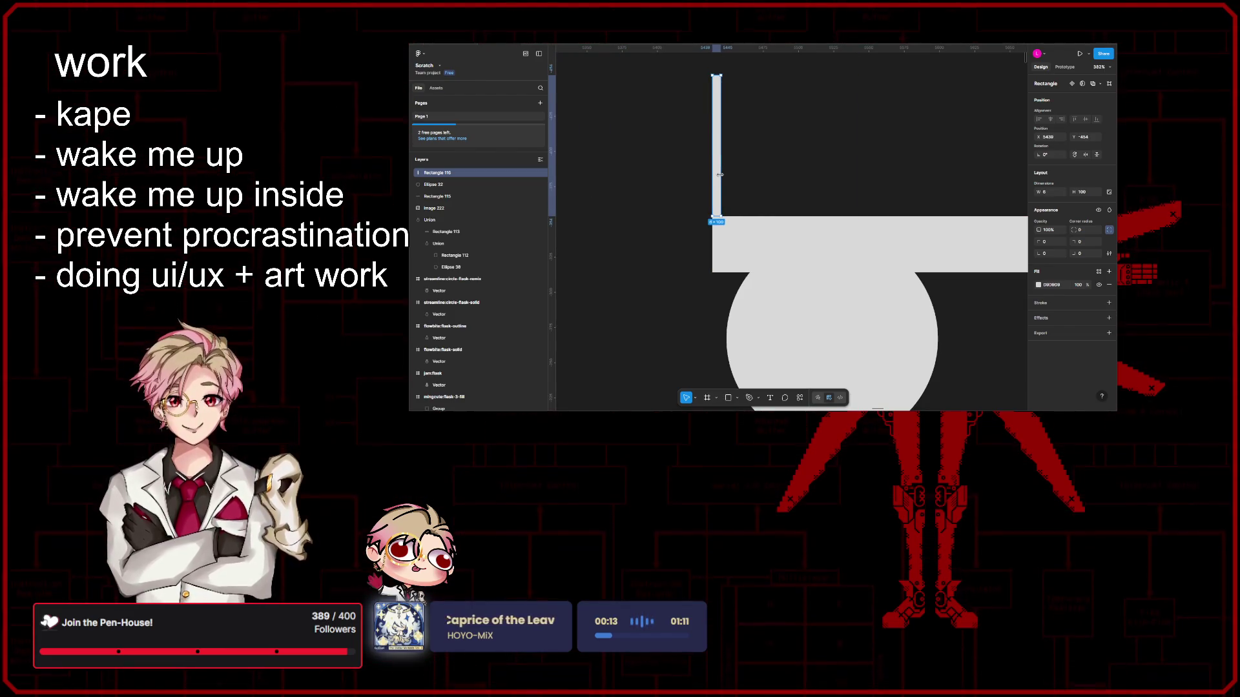
{"action": "scroll", "coordinate": [822, 322], "scroll_direction": "up", "scroll_amount": 3}
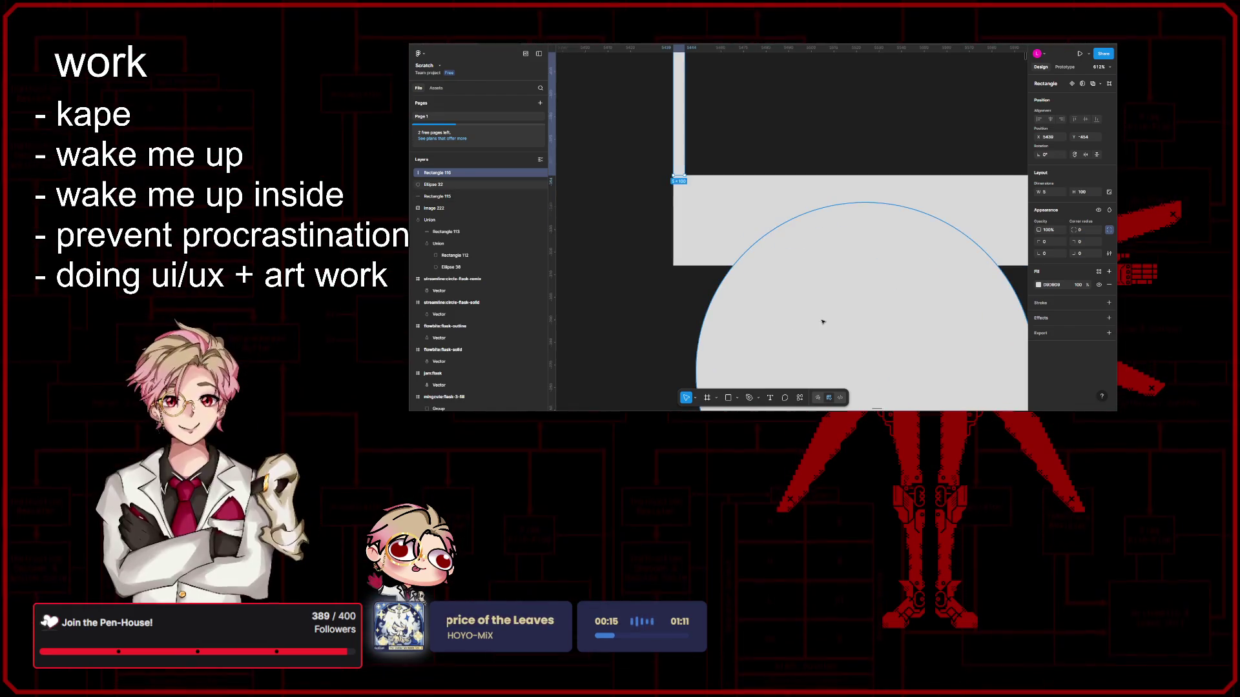
{"action": "scroll", "coordinate": [822, 321], "scroll_direction": "down", "scroll_amount": 5}
{"action": "left_click", "coordinate": [847, 331]}
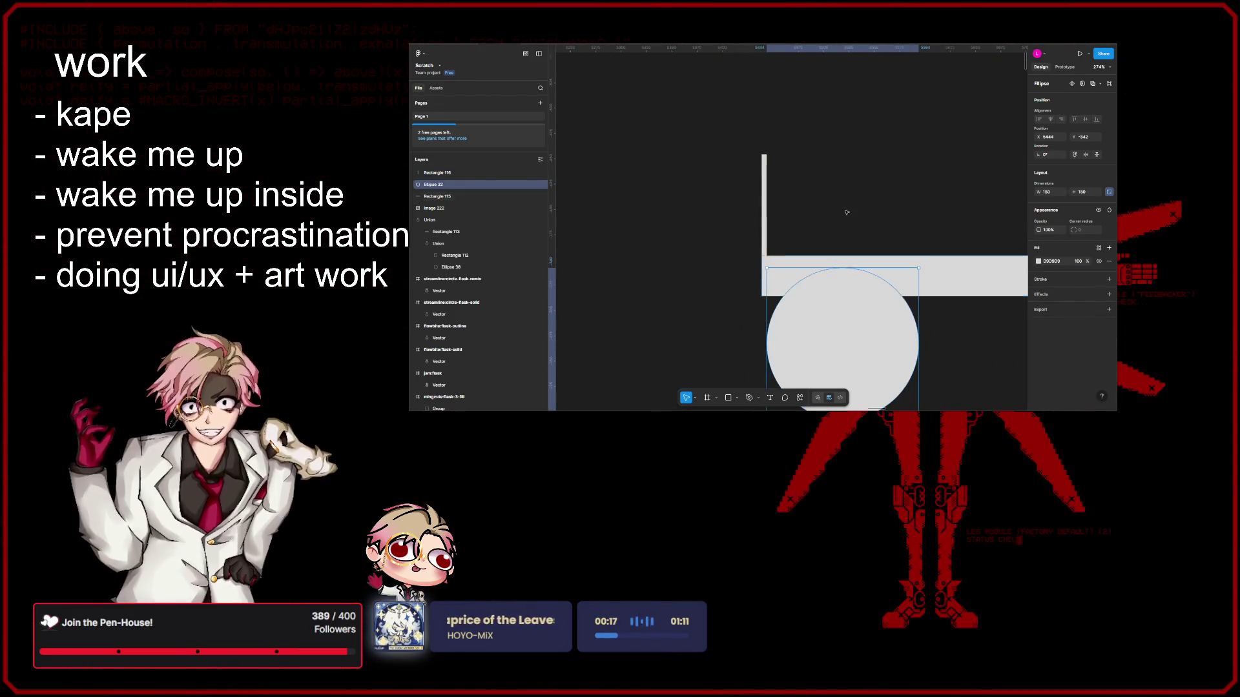
{"action": "left_click", "coordinate": [846, 212]}
{"action": "left_click_drag", "start_coordinate": [806, 238], "coordinate": [726, 184]}
{"action": "key", "text": "Delete"}
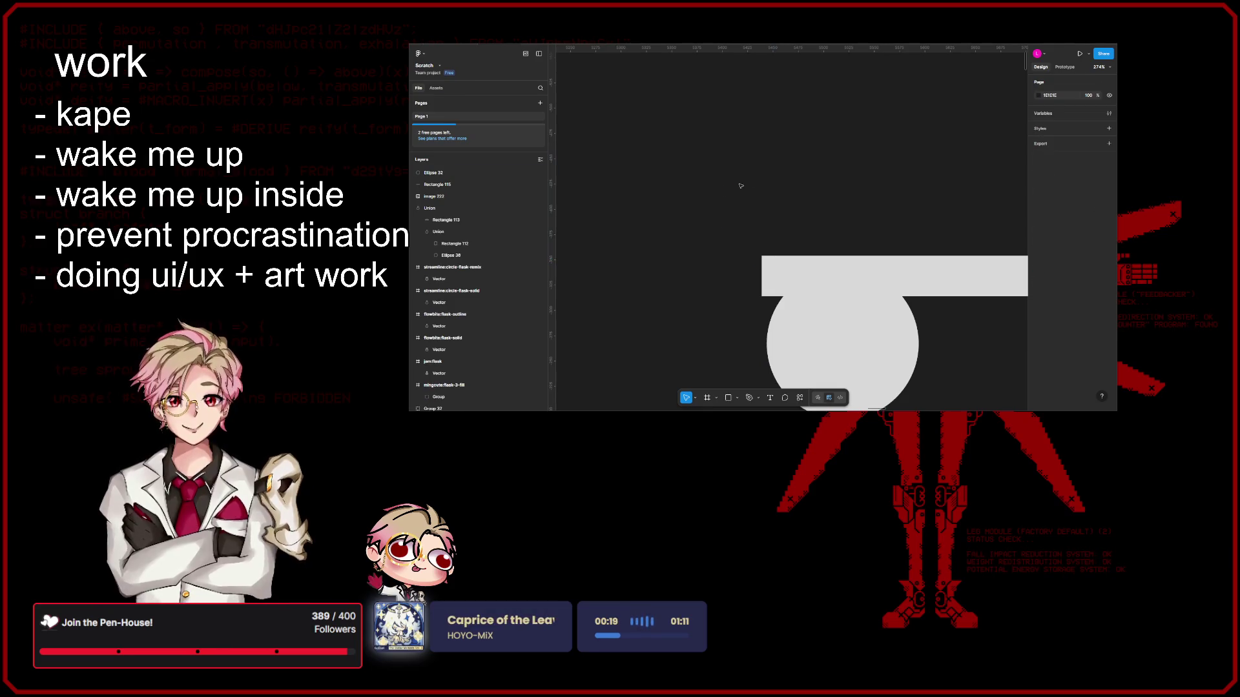
{"action": "scroll", "coordinate": [727, 185], "scroll_direction": "down", "scroll_amount": 5}
Step: Duplicate the circle to the right and shrink it to 100 px under the bar
{"action": "left_click", "coordinate": [751, 228]}
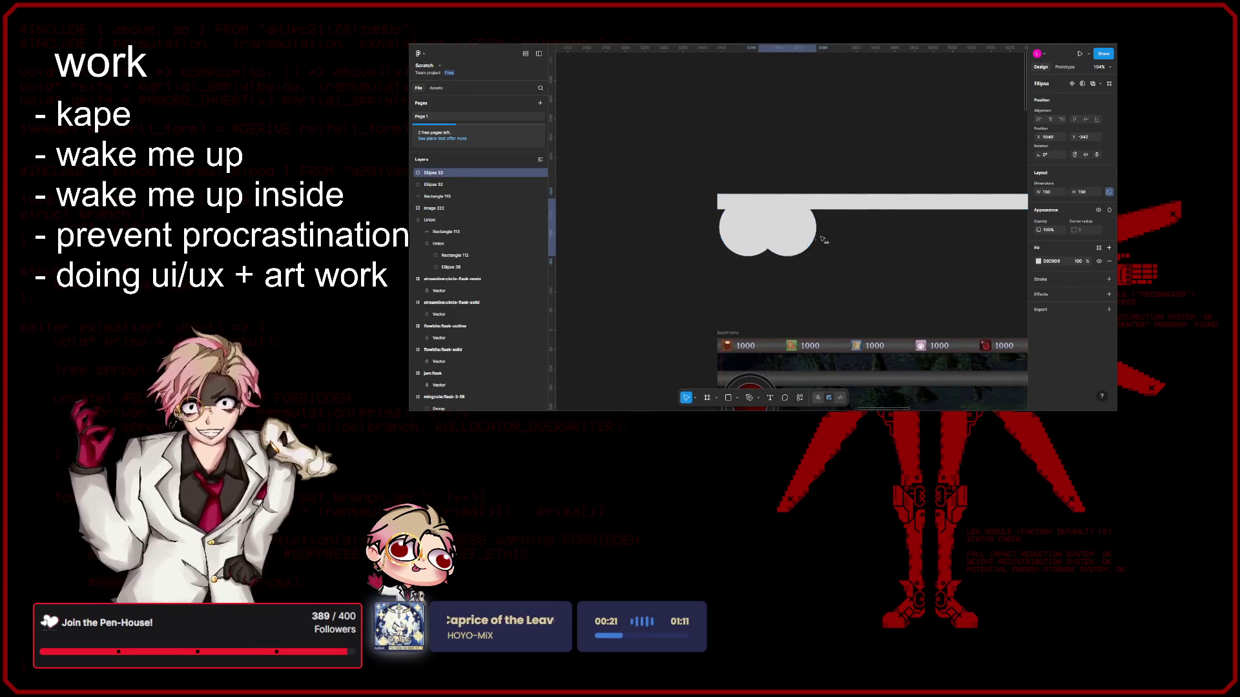
{"action": "left_click_drag", "start_coordinate": [818, 241], "coordinate": [865, 240]}
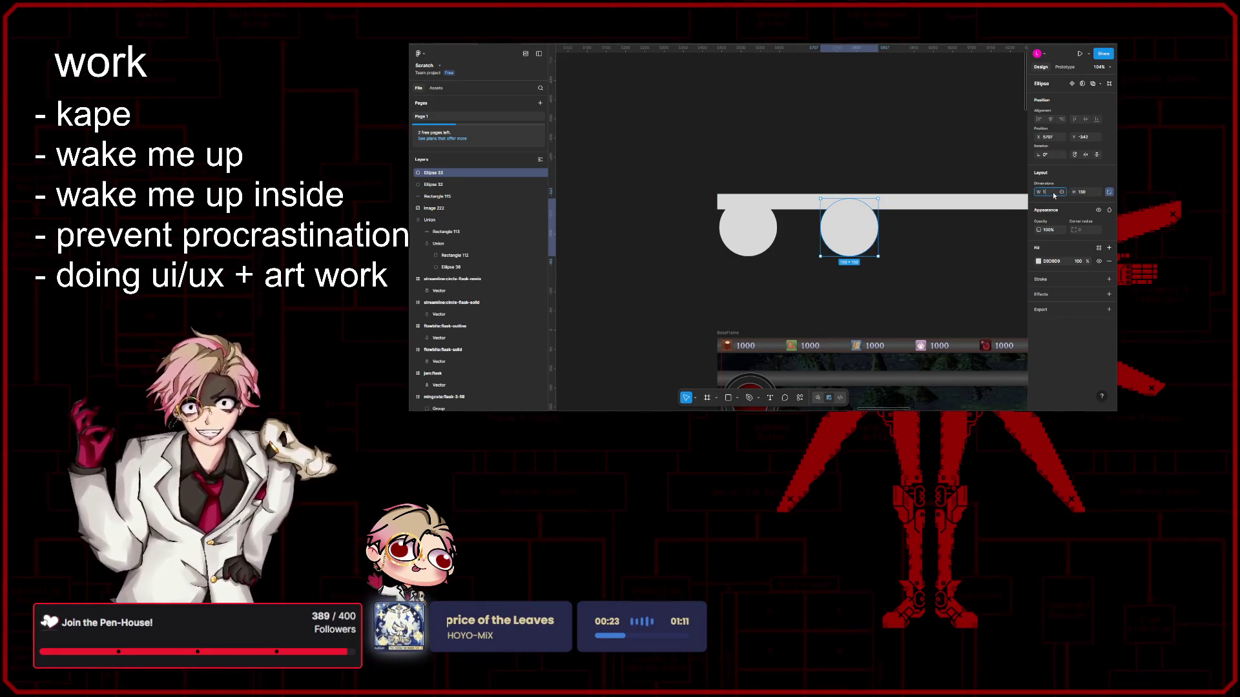
{"action": "type", "text": "100"}
{"action": "key", "text": "Return"}
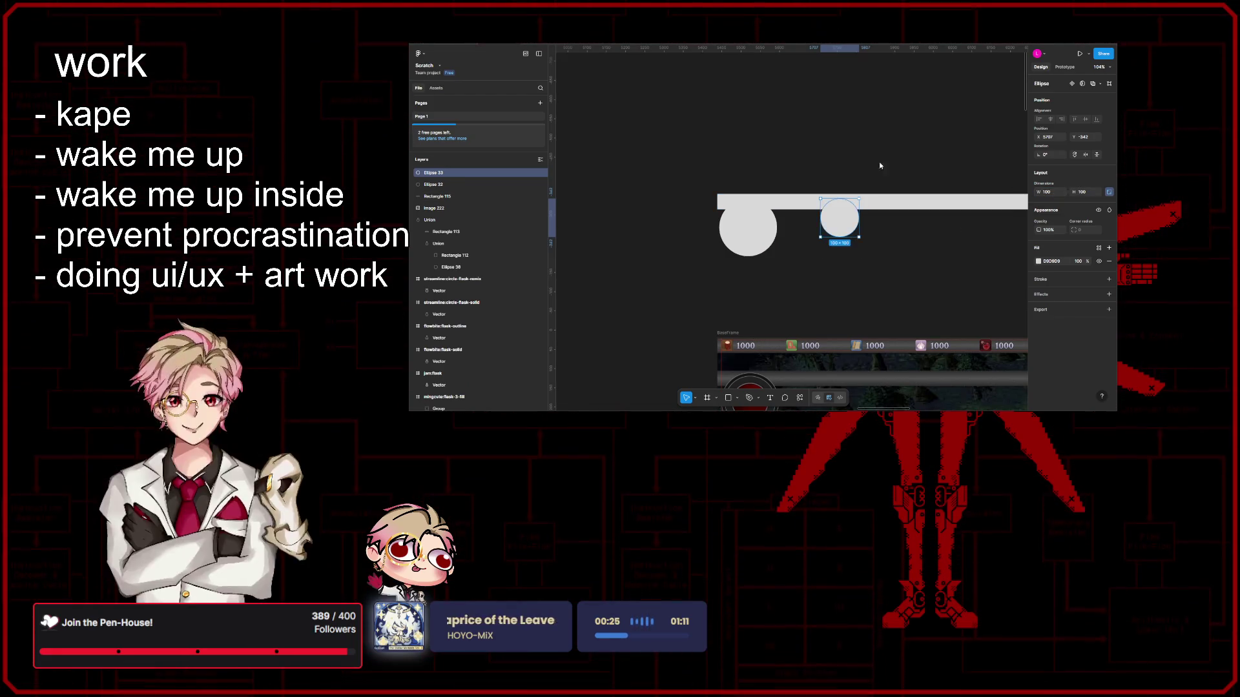
{"action": "scroll", "coordinate": [831, 212], "scroll_direction": "up", "scroll_amount": 3}
{"action": "left_click_drag", "start_coordinate": [832, 212], "coordinate": [876, 212]}
{"action": "scroll", "coordinate": [701, 229], "scroll_direction": "down", "scroll_amount": 3}
Step: Copy the small circle further right along the bar and place a new square
{"action": "mouse_move", "coordinate": [707, 204]}
{"action": "left_mouse_down"}
{"action": "mouse_move", "coordinate": [748, 221]}
{"action": "mouse_move", "coordinate": [914, 227]}
{"action": "left_mouse_up"}
{"action": "left_click", "coordinate": [794, 223]}
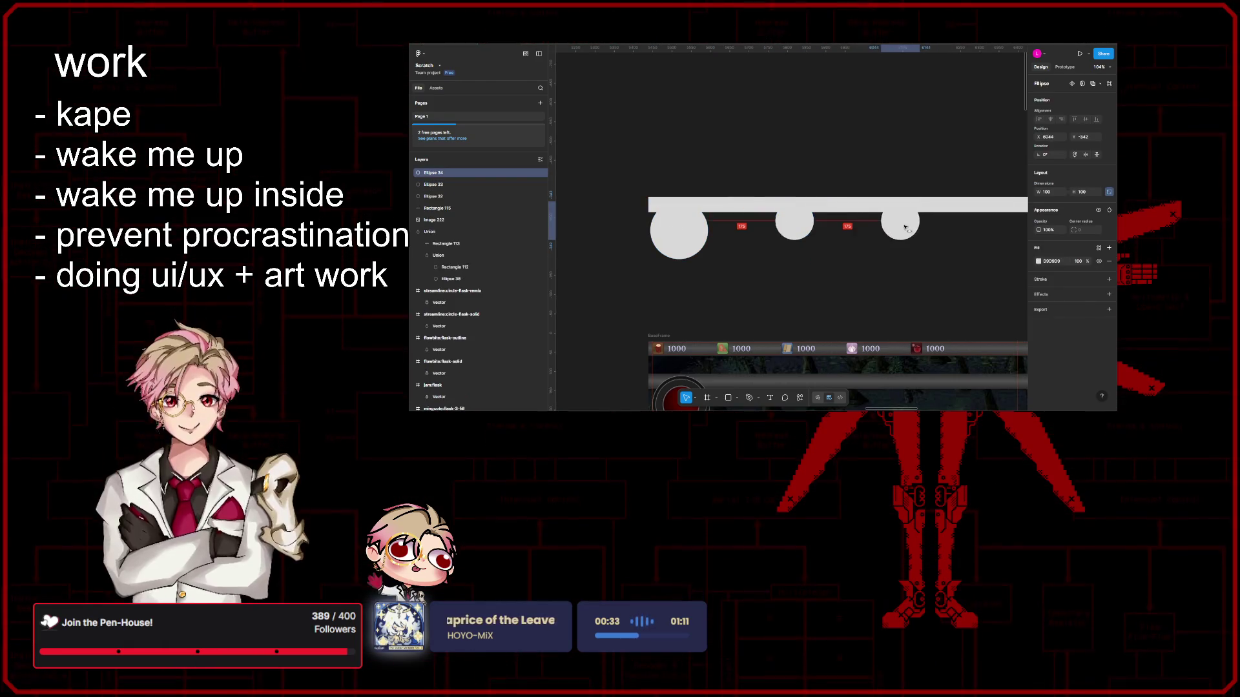
{"action": "left_click", "coordinate": [929, 271]}
{"action": "scroll", "coordinate": [935, 275], "scroll_direction": "down", "scroll_amount": 2}
{"action": "scroll", "coordinate": [939, 279], "scroll_direction": "down", "scroll_amount": 2}
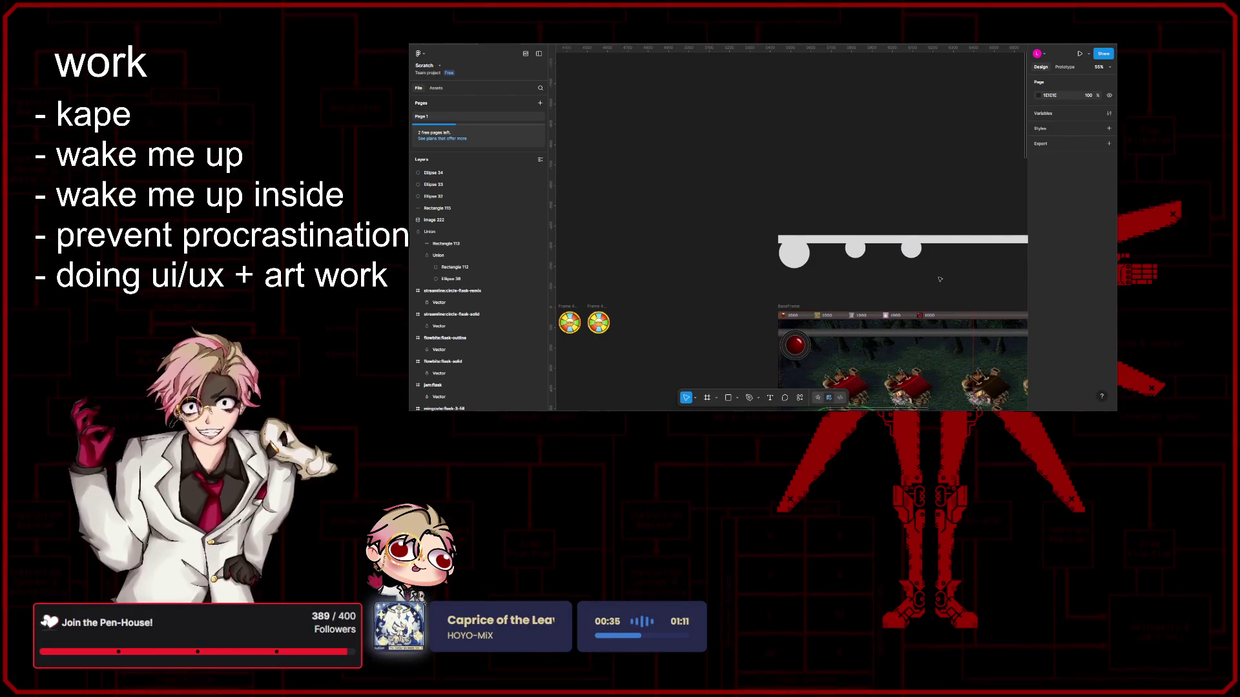
{"action": "scroll", "coordinate": [938, 279], "scroll_direction": "up", "scroll_amount": 2}
{"action": "key", "text": "r"}
{"action": "left_click", "coordinate": [855, 283]}
Step: Fit the square against the bar's underside over the large circle and shorten it to 70 high
{"action": "left_click_drag", "start_coordinate": [870, 298], "coordinate": [749, 259]}
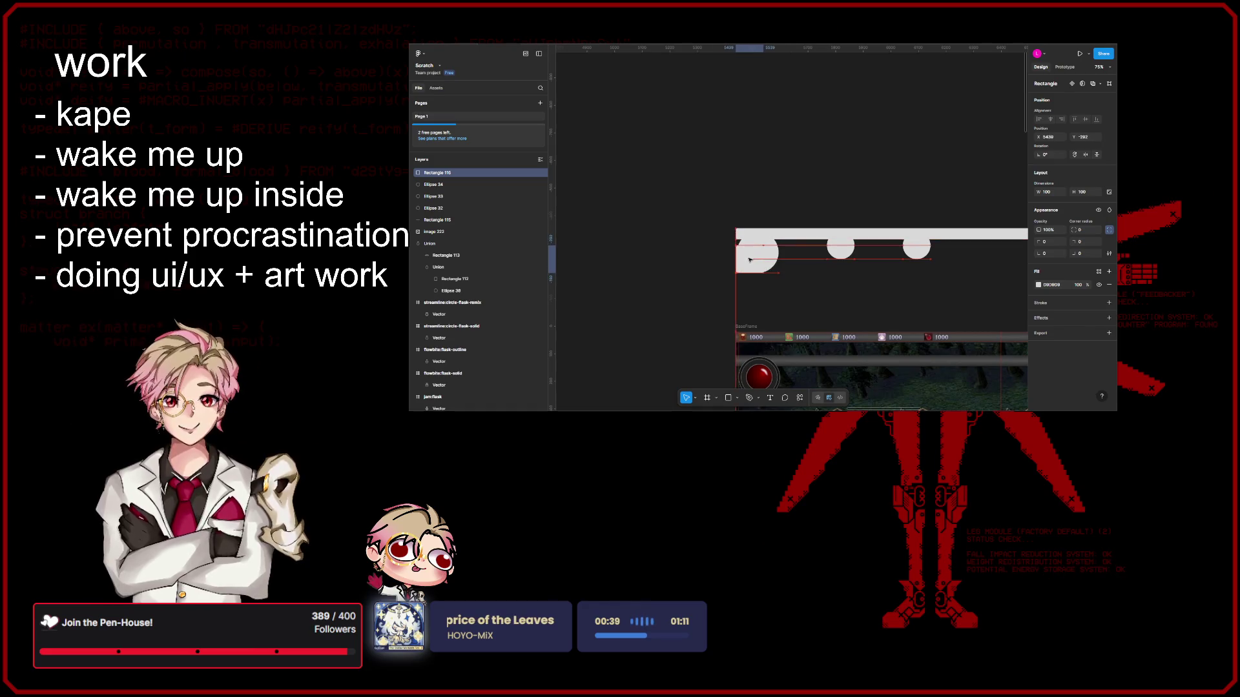
{"action": "scroll", "coordinate": [749, 259], "scroll_direction": "up", "scroll_amount": 3}
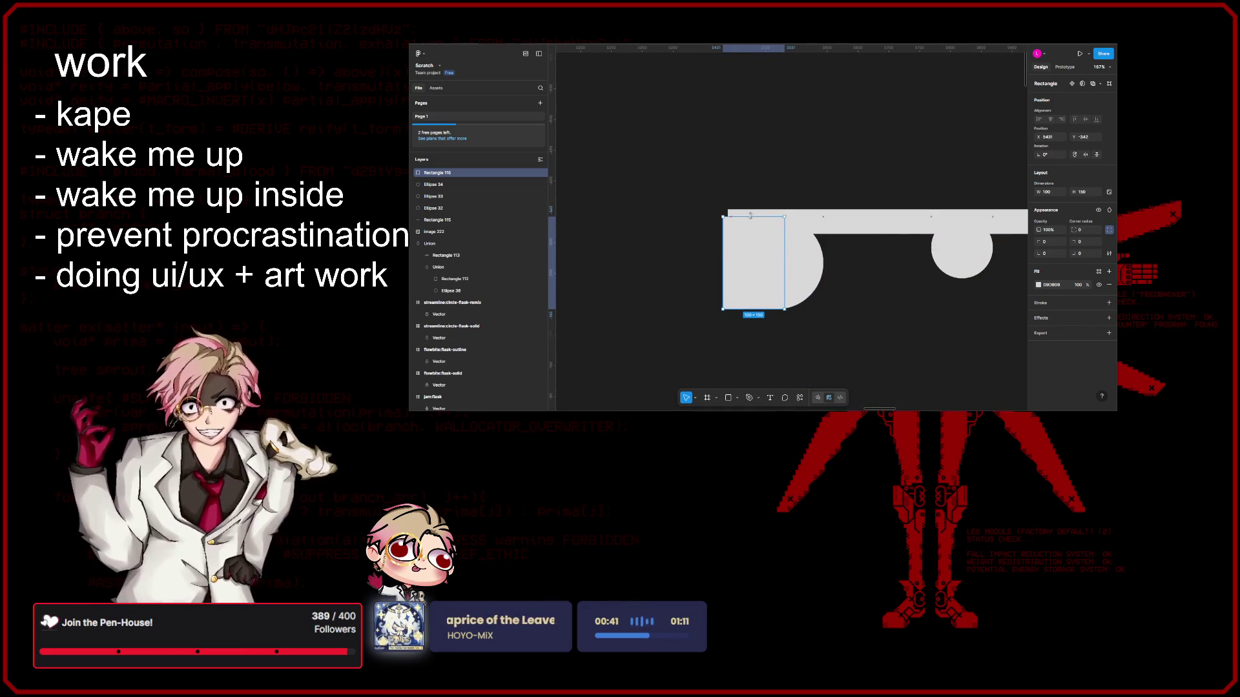
{"action": "left_click_drag", "start_coordinate": [751, 216], "coordinate": [757, 208]}
{"action": "mouse_move", "coordinate": [756, 310]}
{"action": "left_mouse_down"}
{"action": "mouse_move", "coordinate": [749, 250]}
{"action": "mouse_move", "coordinate": [759, 264]}
{"action": "left_mouse_up"}
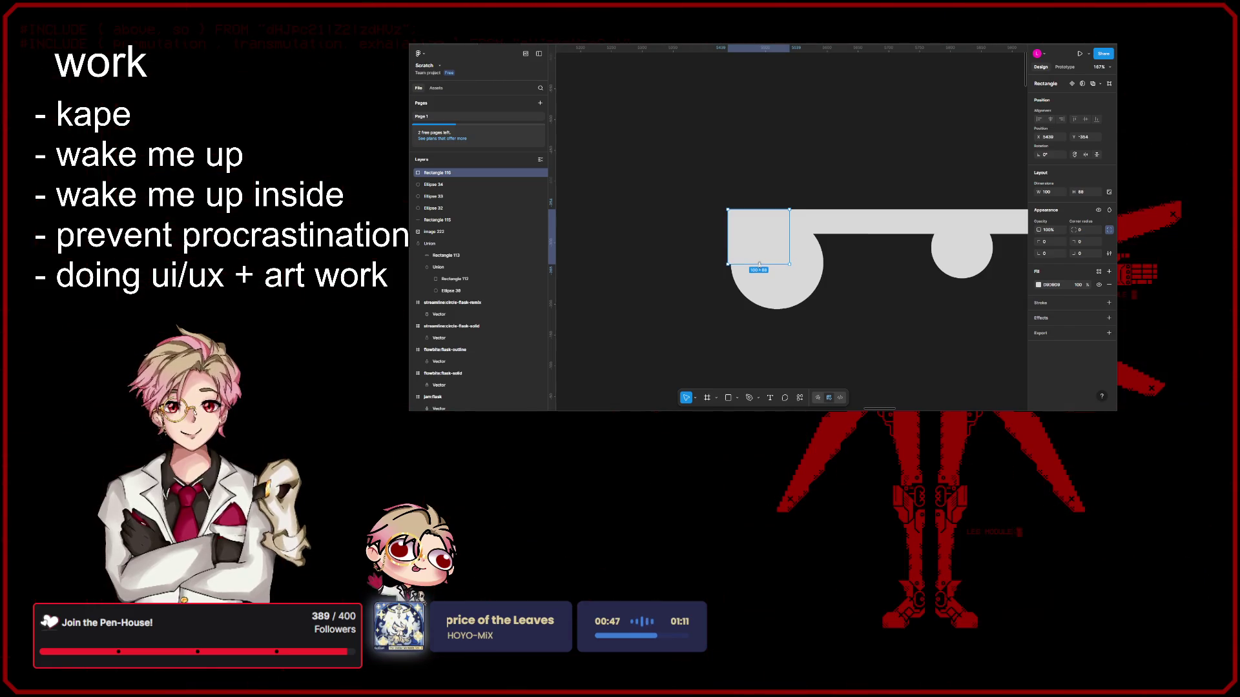
{"action": "left_click", "coordinate": [879, 332]}
{"action": "scroll", "coordinate": [889, 325], "scroll_direction": "down", "scroll_amount": 5, "text": "ctrl"}
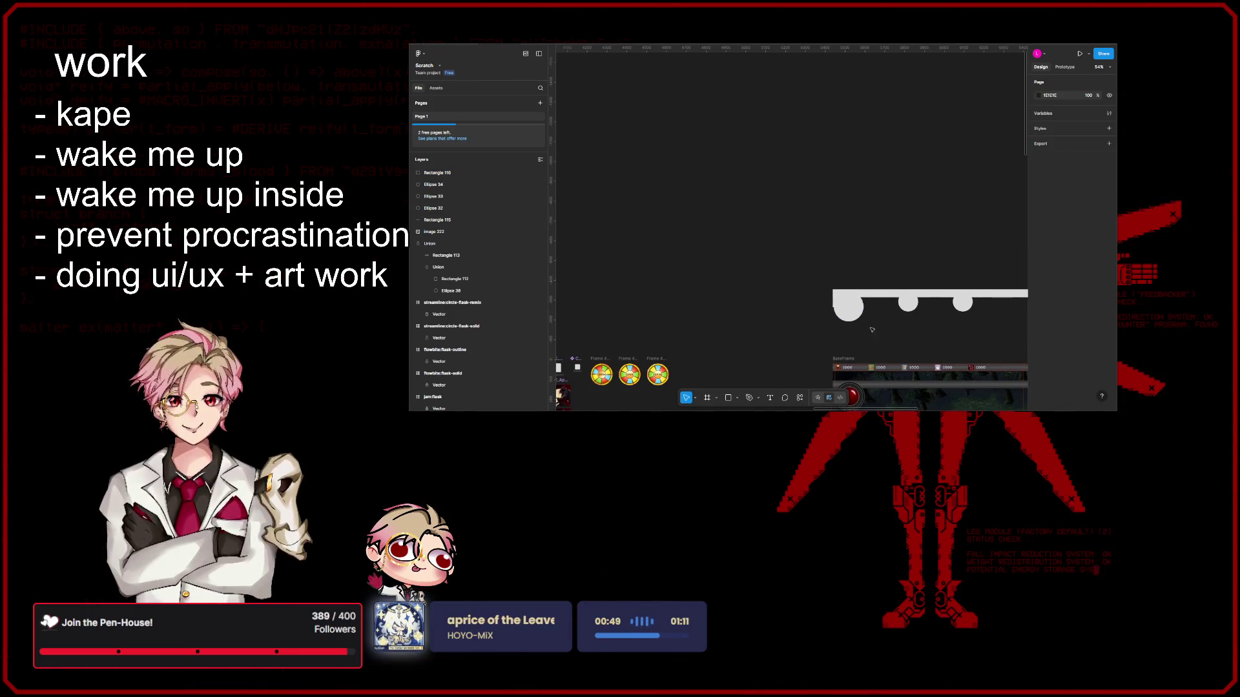
{"action": "scroll", "coordinate": [872, 329], "scroll_direction": "up", "scroll_amount": 5, "text": "ctrl"}
{"action": "left_click", "coordinate": [808, 277]}
{"action": "scroll", "coordinate": [816, 263], "scroll_direction": "up", "scroll_amount": 3, "text": "ctrl"}
{"action": "scroll", "coordinate": [817, 263], "scroll_direction": "up", "scroll_amount": 2, "text": "ctrl"}
{"action": "scroll", "coordinate": [861, 294], "scroll_direction": "down", "scroll_amount": 3, "text": "ctrl"}
{"action": "scroll", "coordinate": [960, 335], "scroll_direction": "down", "scroll_amount": 3, "text": "ctrl"}
{"action": "scroll", "coordinate": [960, 335], "scroll_direction": "down", "scroll_amount": 2, "text": "ctrl"}
{"action": "left_click", "coordinate": [960, 335]}
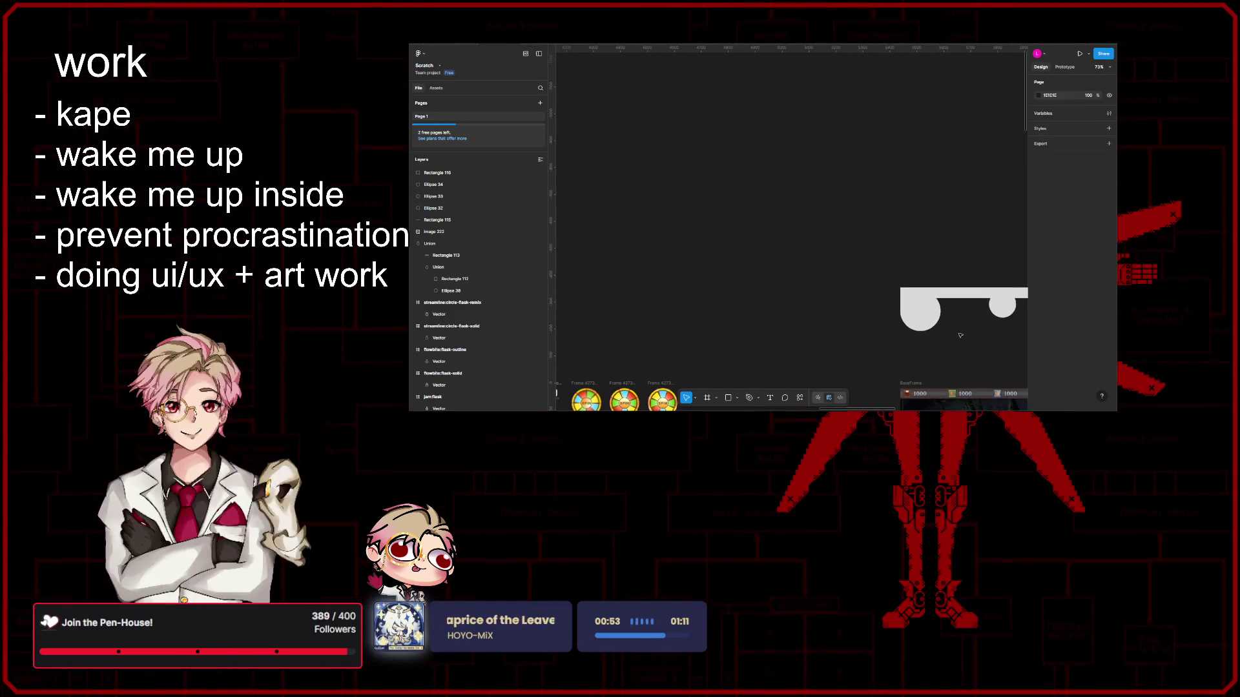
{"action": "scroll", "coordinate": [739, 250], "scroll_direction": "up", "scroll_amount": 2, "text": "ctrl"}
{"action": "scroll", "coordinate": [789, 263], "scroll_direction": "up", "scroll_amount": 2, "text": "ctrl"}
Step: Widen the rectangle toward the next circle and Alt-drag a copy to the right
{"action": "left_click", "coordinate": [788, 263]}
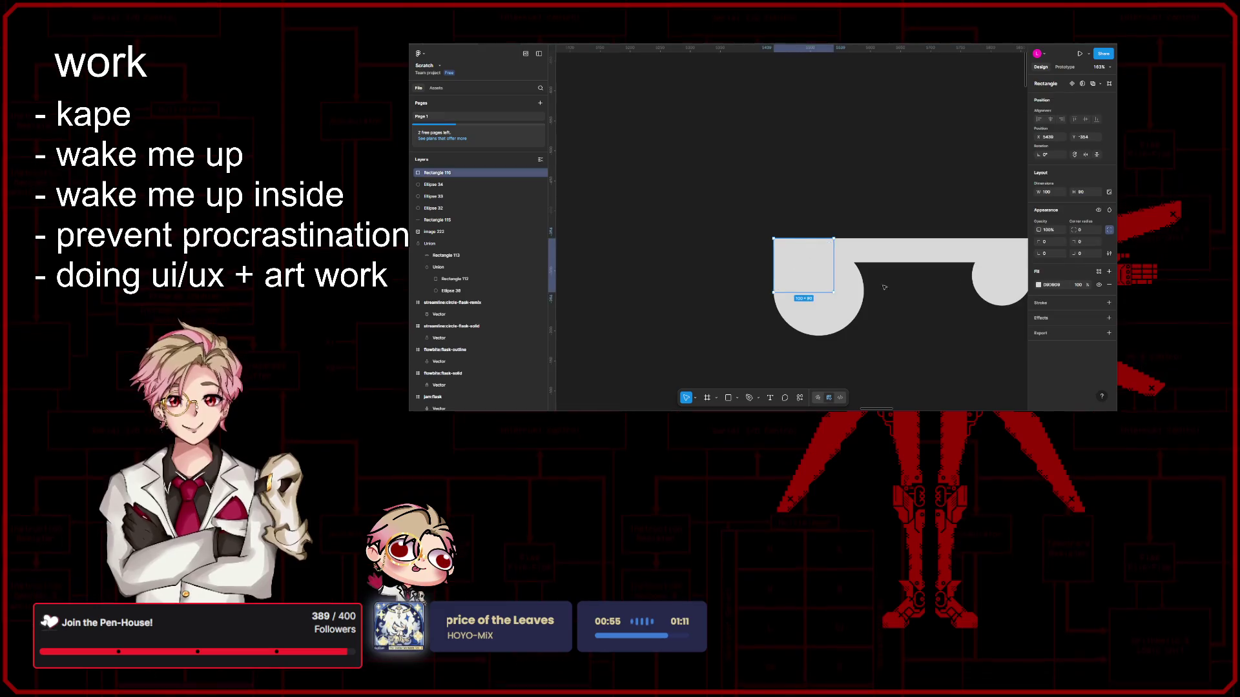
{"action": "scroll", "coordinate": [889, 287], "scroll_direction": "right", "scroll_amount": 3}
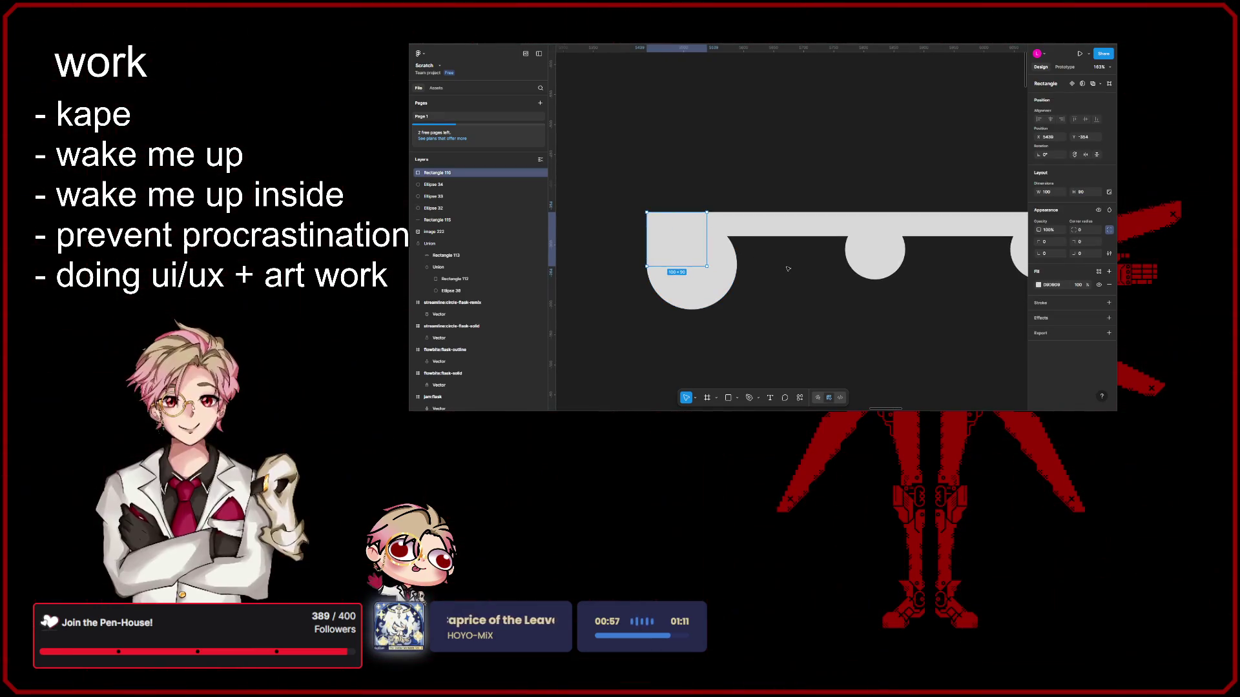
{"action": "mouse_move", "coordinate": [703, 249]}
{"action": "left_mouse_down", "text": "alt"}
{"action": "mouse_move", "coordinate": [772, 255]}
{"action": "mouse_move", "coordinate": [707, 238]}
{"action": "mouse_move", "coordinate": [809, 238]}
{"action": "left_mouse_up", "text": "alt"}
{"action": "key", "text": "ctrl+z"}
{"action": "left_click_drag", "start_coordinate": [854, 242], "coordinate": [876, 243]}
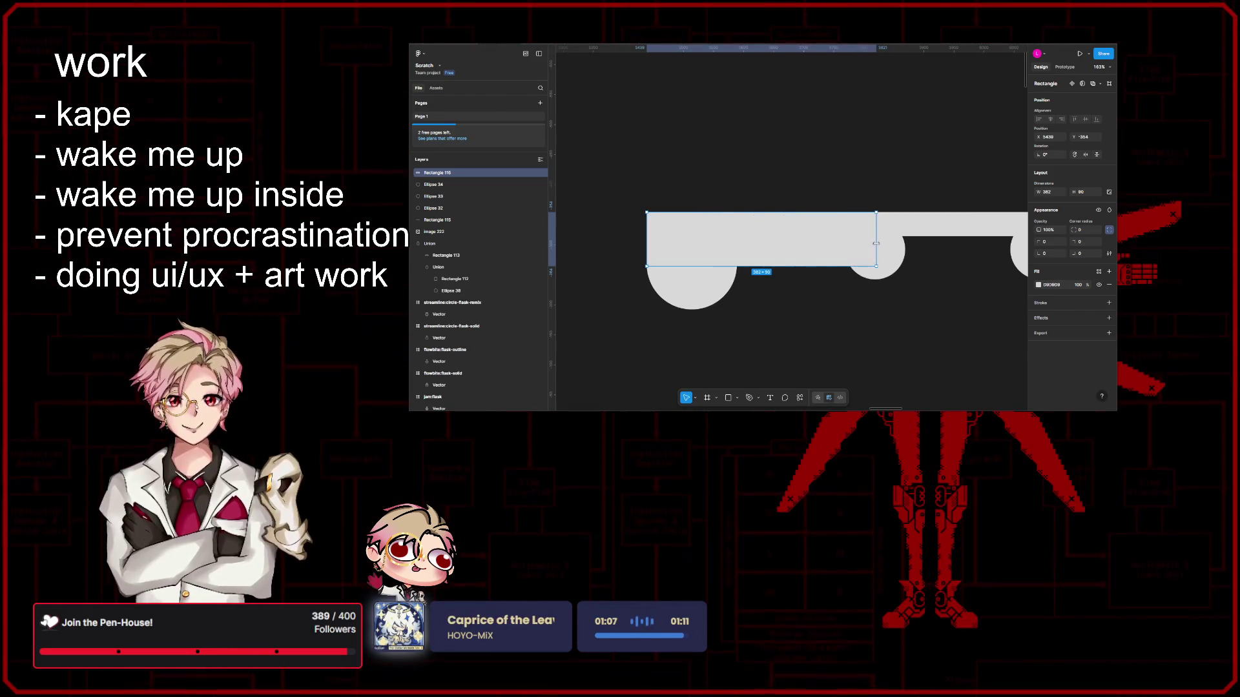
{"action": "scroll", "coordinate": [876, 243], "scroll_direction": "down", "scroll_amount": 2}
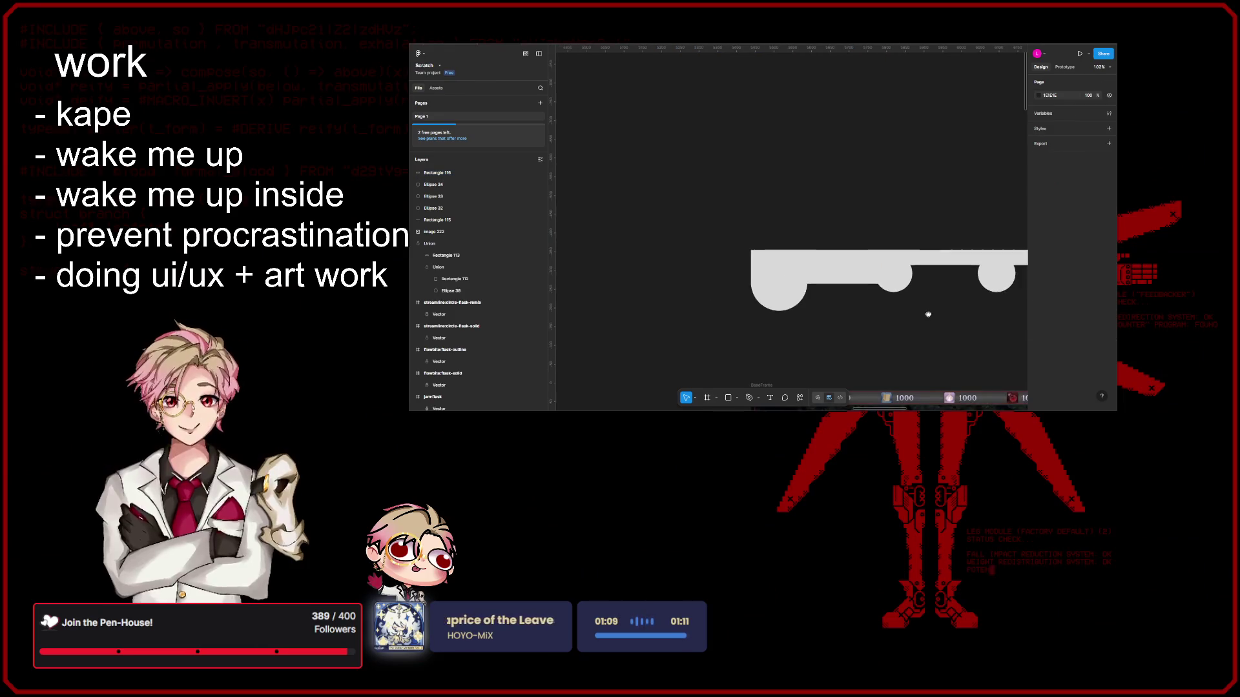
{"action": "scroll", "coordinate": [763, 227], "scroll_direction": "down", "scroll_amount": 2}
{"action": "mouse_move", "coordinate": [718, 233]}
{"action": "left_mouse_down"}
{"action": "mouse_move", "coordinate": [861, 229]}
{"action": "mouse_move", "coordinate": [893, 241]}
{"action": "mouse_move", "coordinate": [893, 224]}
{"action": "mouse_move", "coordinate": [841, 230]}
{"action": "left_mouse_up"}
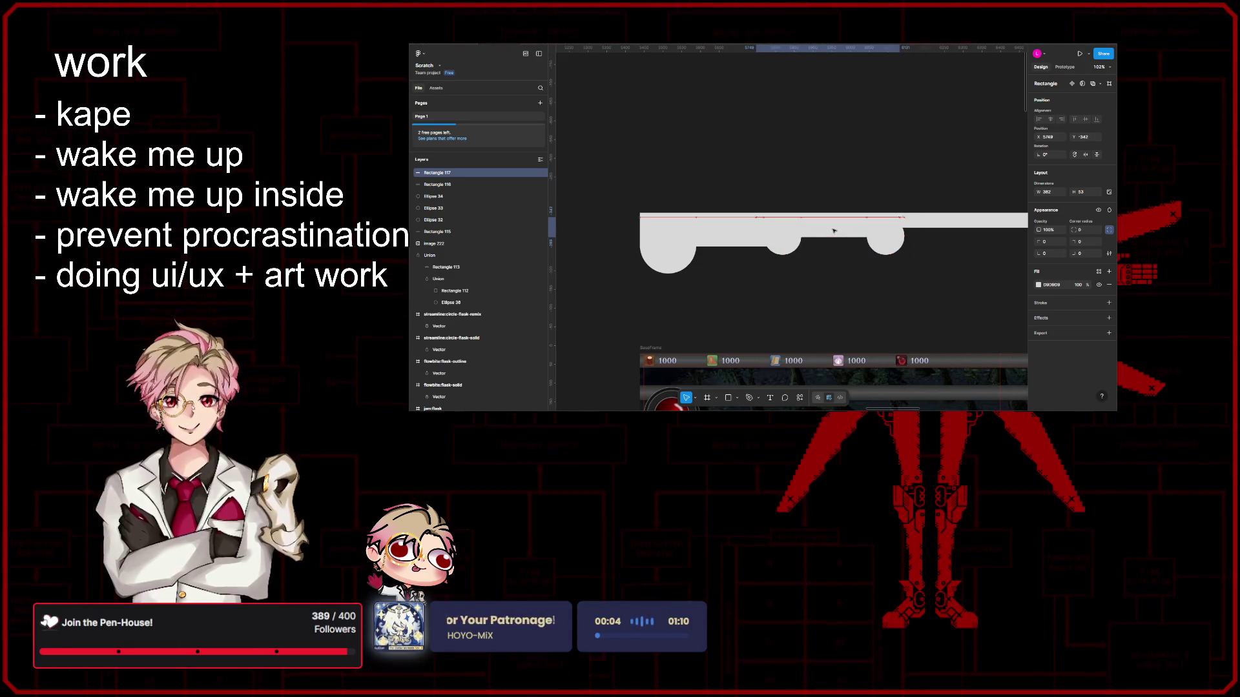
Step: Raise the left wide rectangle about 10 px so it lines up with the bar silhouette
{"action": "left_click", "coordinate": [888, 226]}
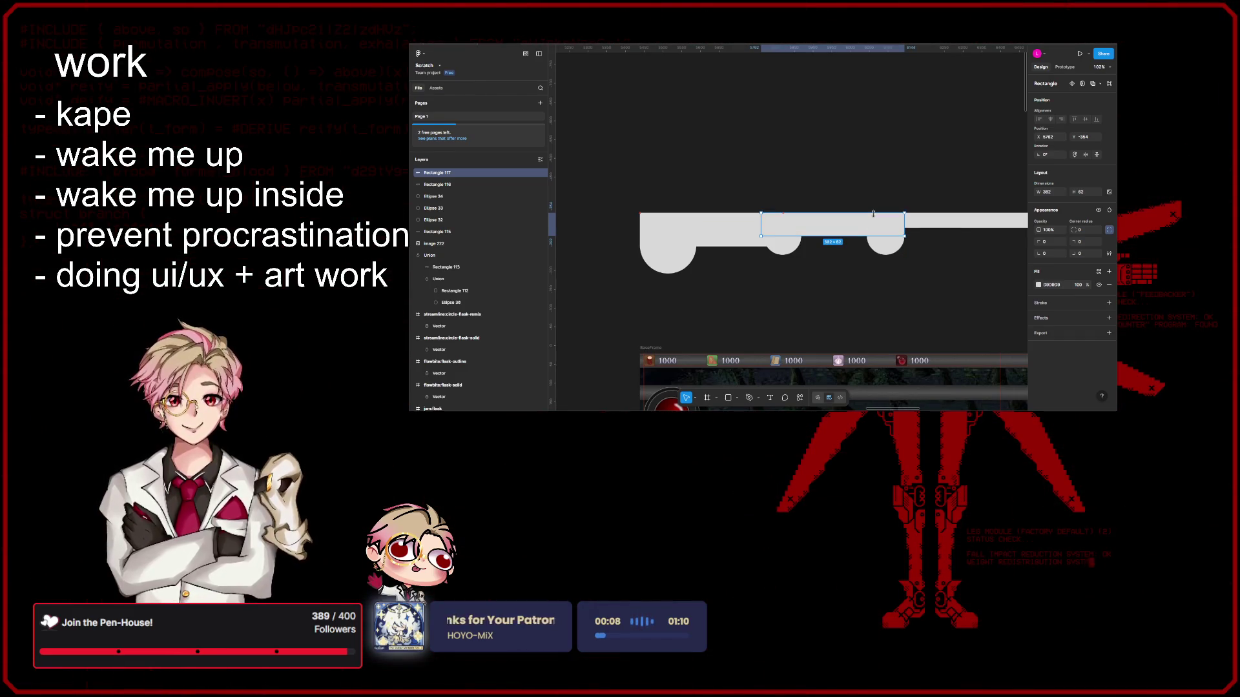
{"action": "left_click", "coordinate": [938, 278]}
{"action": "scroll", "coordinate": [938, 278], "scroll_direction": "down", "scroll_amount": 3, "text": "ctrl"}
{"action": "left_click_drag", "start_coordinate": [938, 277], "coordinate": [780, 200]}
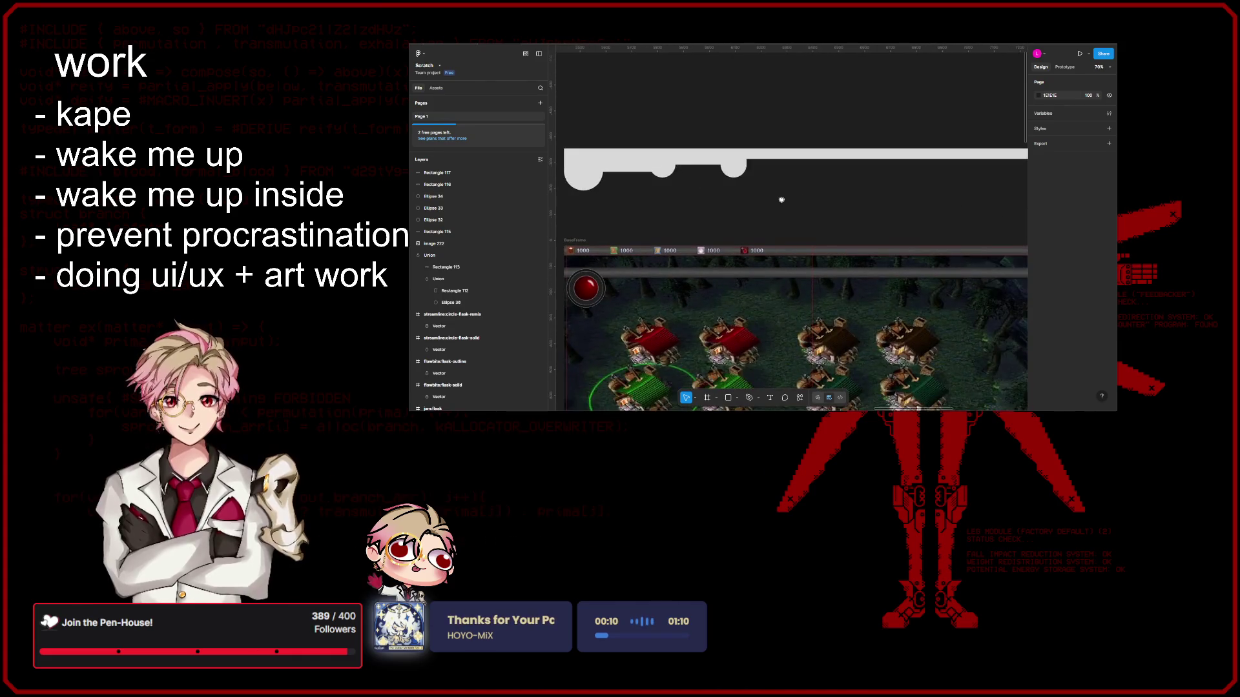
{"action": "scroll", "coordinate": [781, 199], "scroll_direction": "up", "scroll_amount": 1}
{"action": "scroll", "coordinate": [776, 203], "scroll_direction": "up", "scroll_amount": 1}
{"action": "scroll", "coordinate": [740, 225], "scroll_direction": "up", "scroll_amount": 2}
{"action": "left_click", "coordinate": [739, 225]}
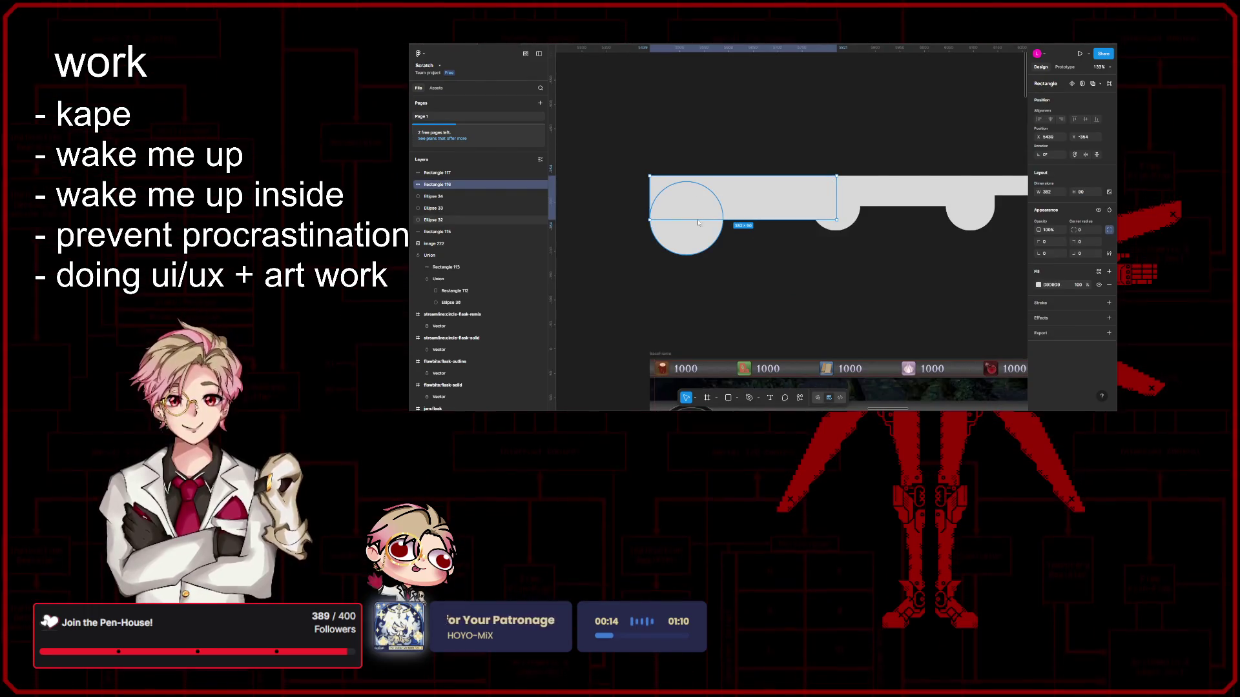
{"action": "left_click_drag", "start_coordinate": [739, 210], "coordinate": [740, 210]}
{"action": "left_click", "coordinate": [828, 270]}
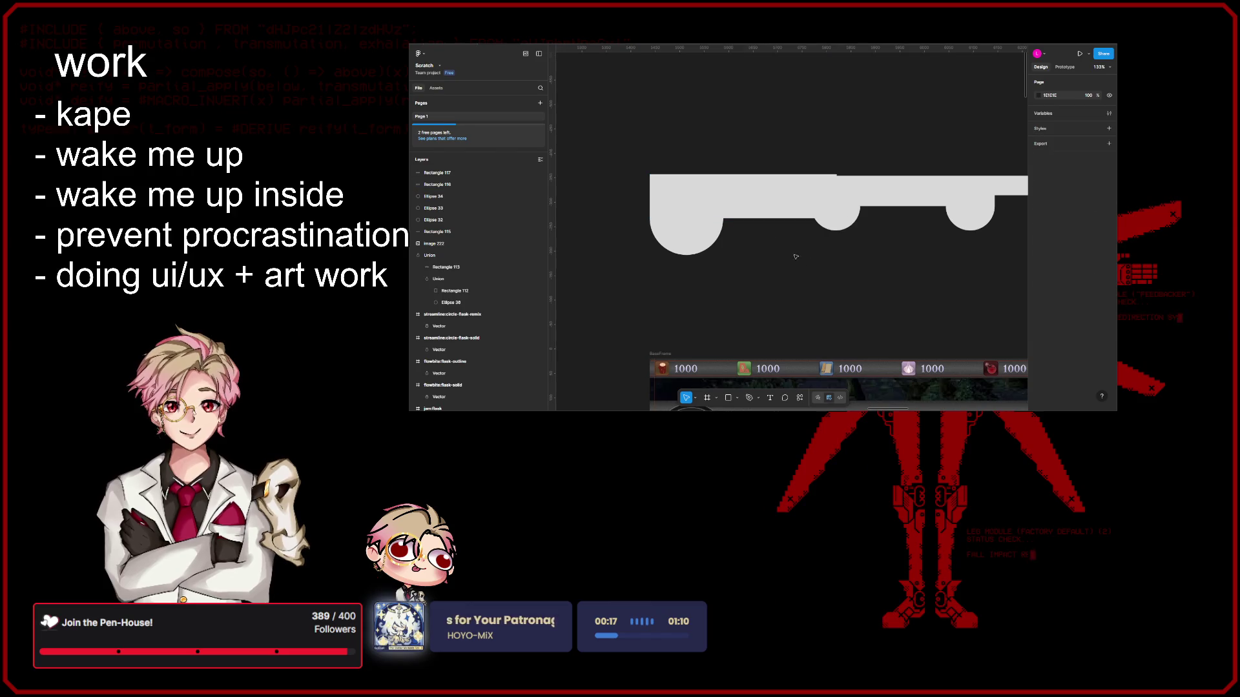
{"action": "left_click", "coordinate": [762, 183]}
{"action": "left_click", "coordinate": [878, 256]}
{"action": "scroll", "coordinate": [878, 256], "scroll_direction": "down", "scroll_amount": 10}
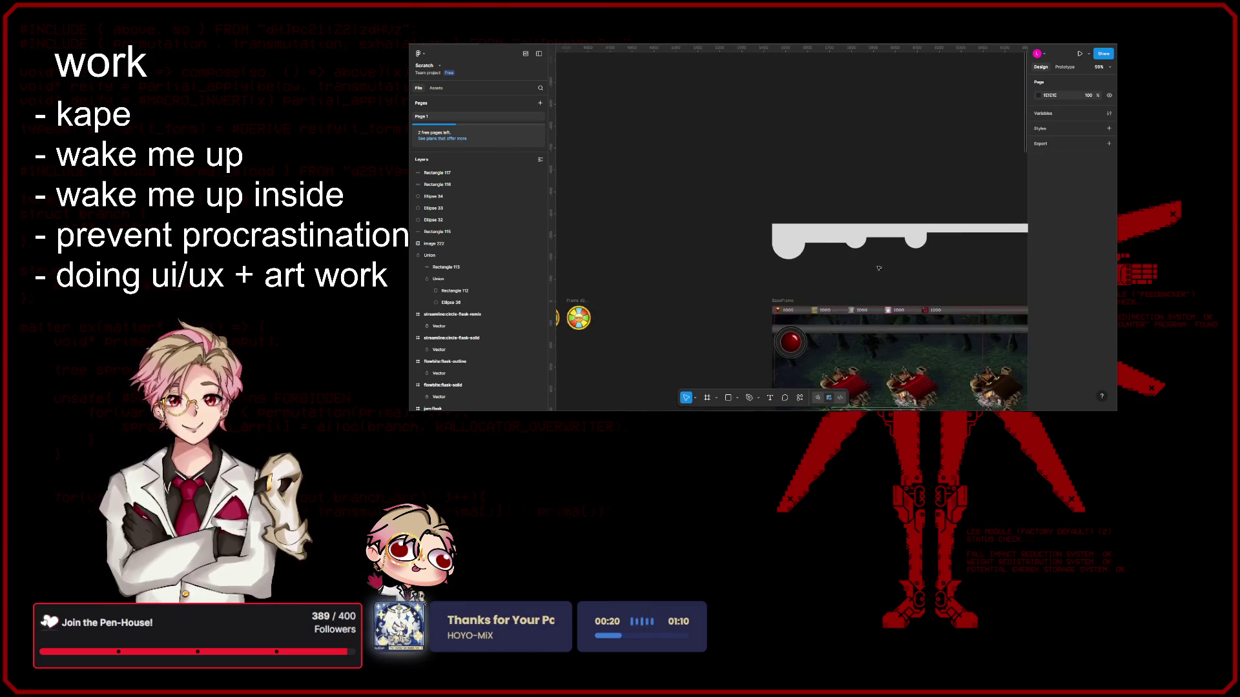
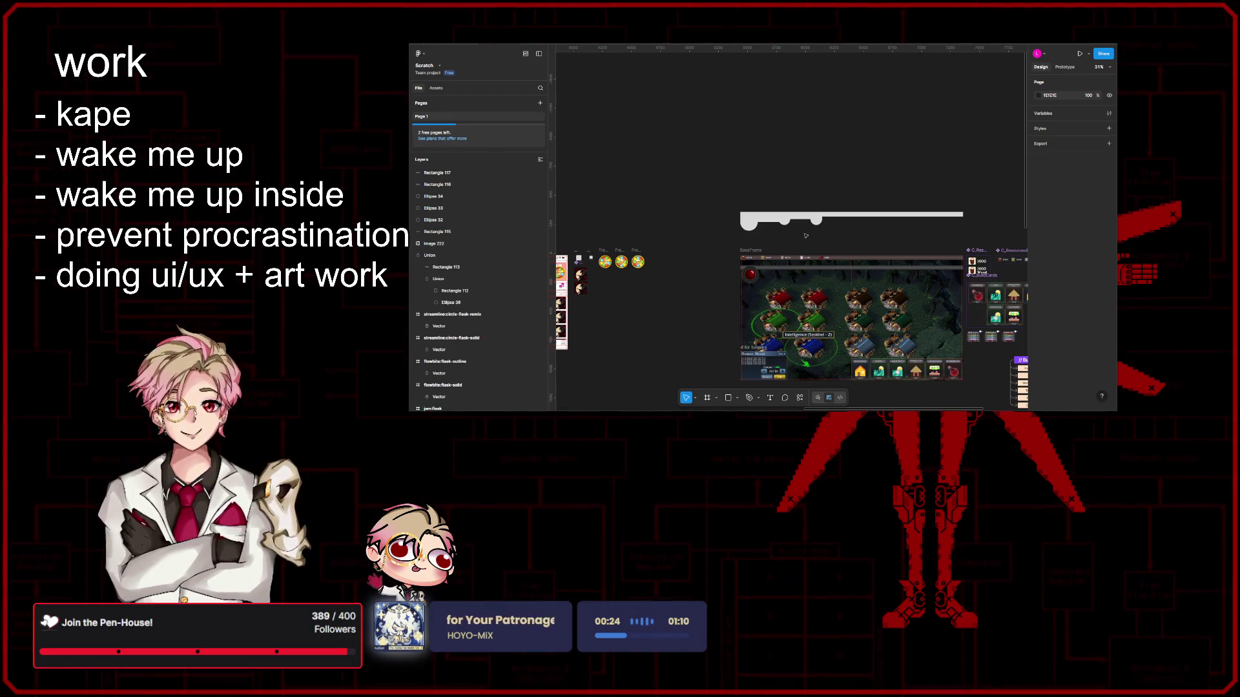
{"action": "scroll", "coordinate": [794, 235], "scroll_direction": "right", "scroll_amount": 2}
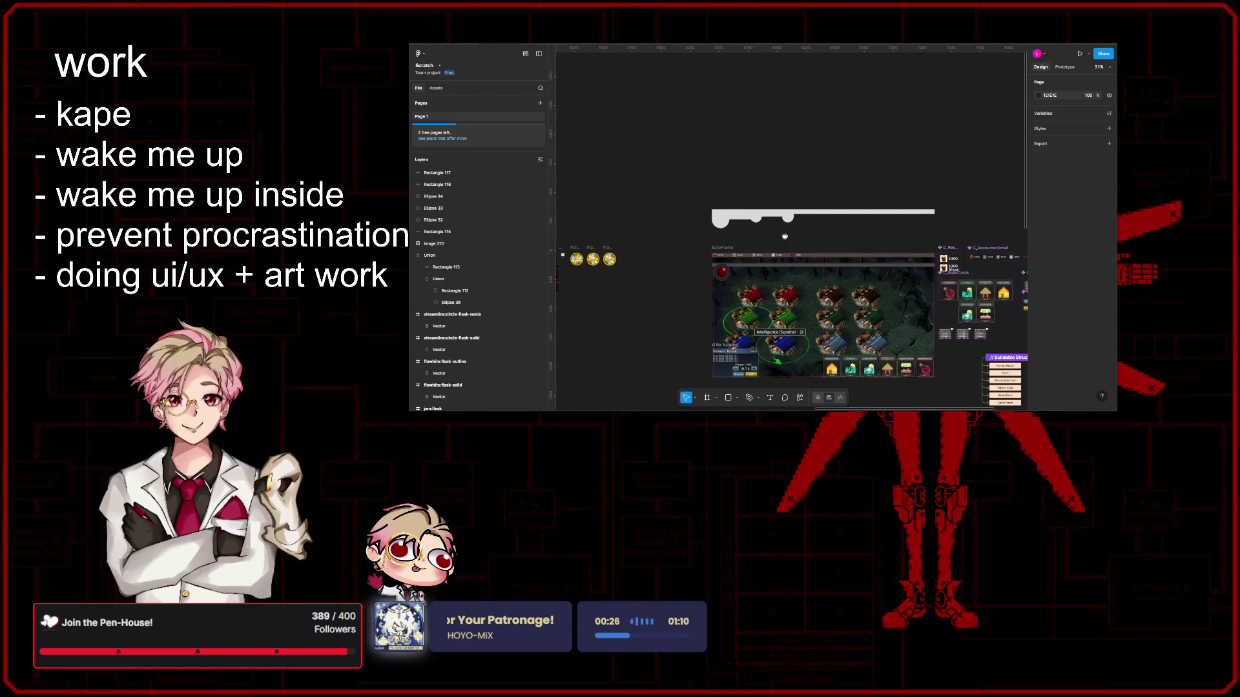
{"action": "scroll", "coordinate": [786, 236], "scroll_direction": "up", "scroll_amount": 5, "text": "ctrl"}
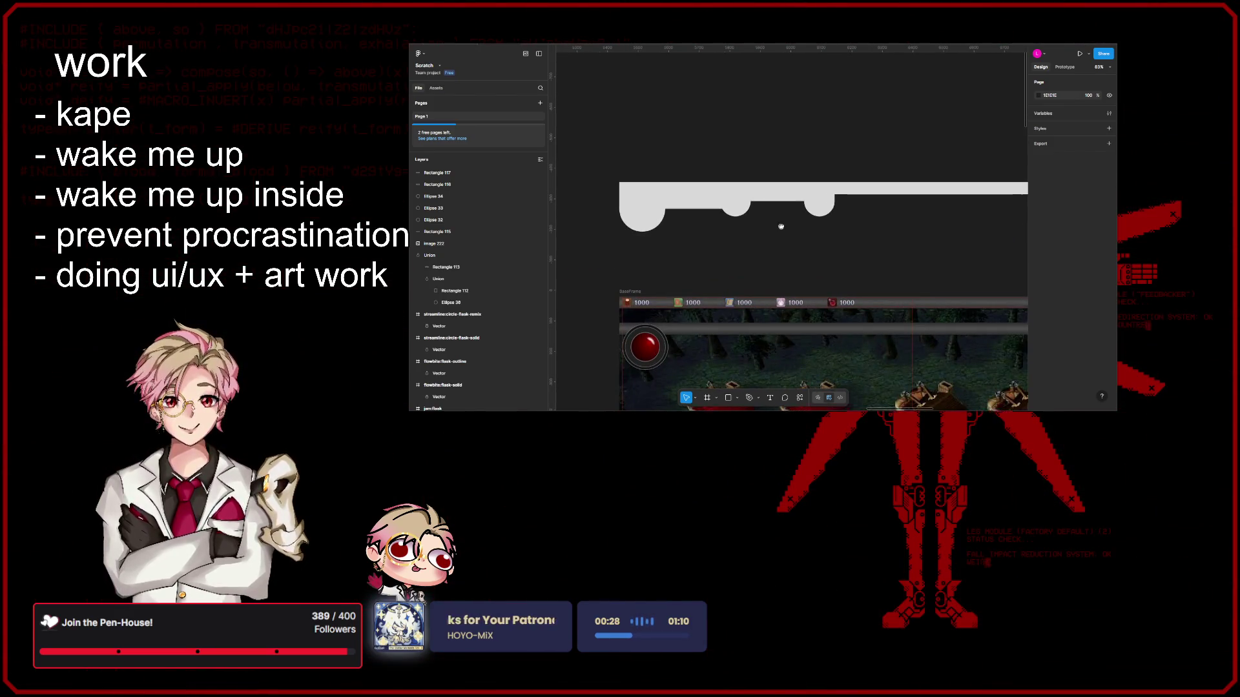
Step: Nudge the left rectangle block (Rectangle 116) into alignment with the white bar
{"action": "left_click_drag", "start_coordinate": [775, 222], "coordinate": [806, 239]}
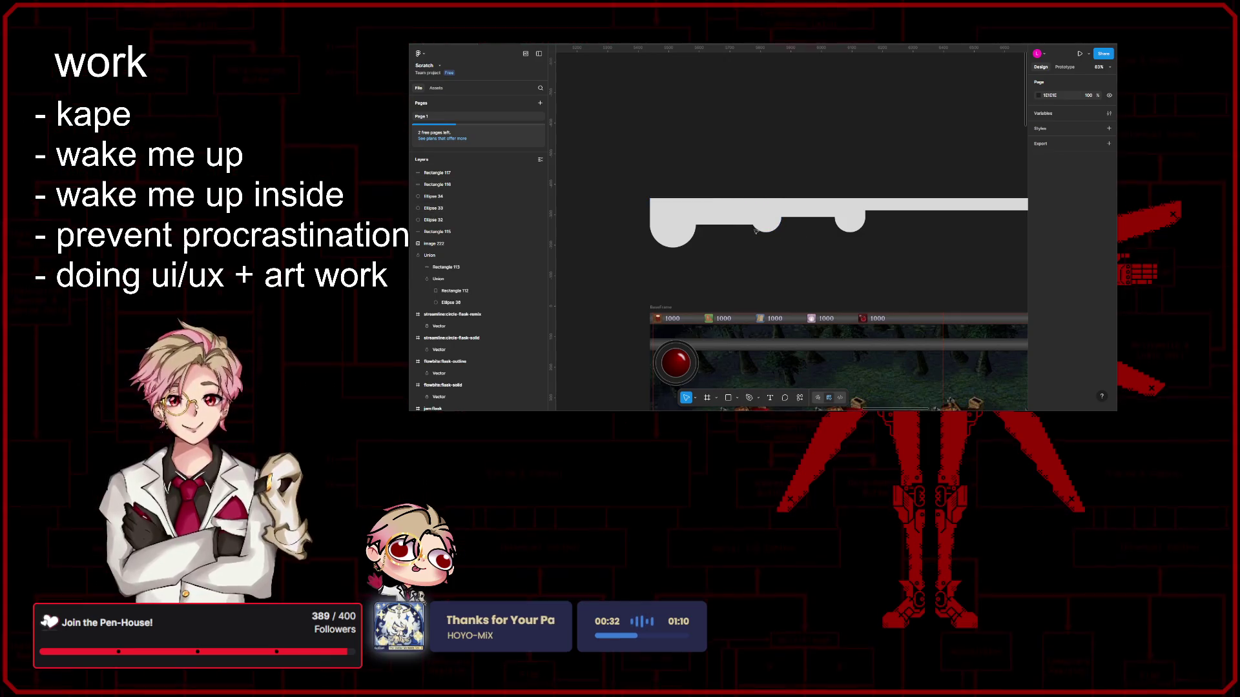
{"action": "left_click", "coordinate": [716, 216]}
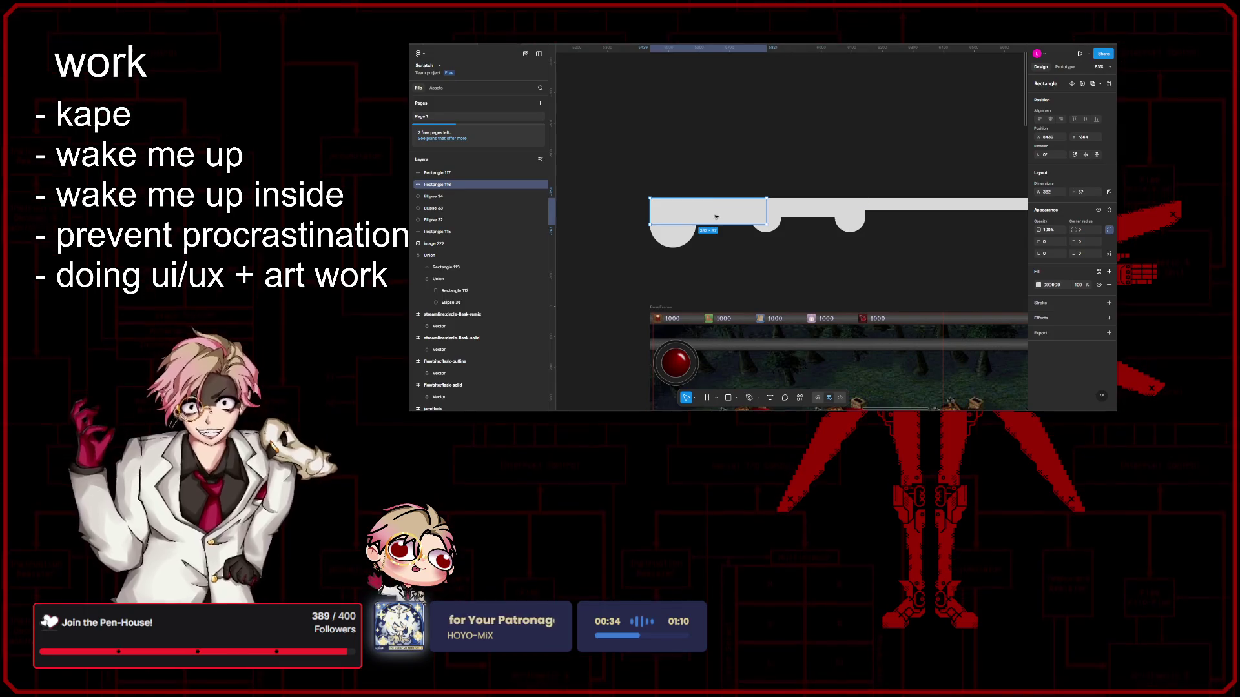
{"action": "scroll", "coordinate": [696, 223], "scroll_direction": "up", "scroll_amount": 3}
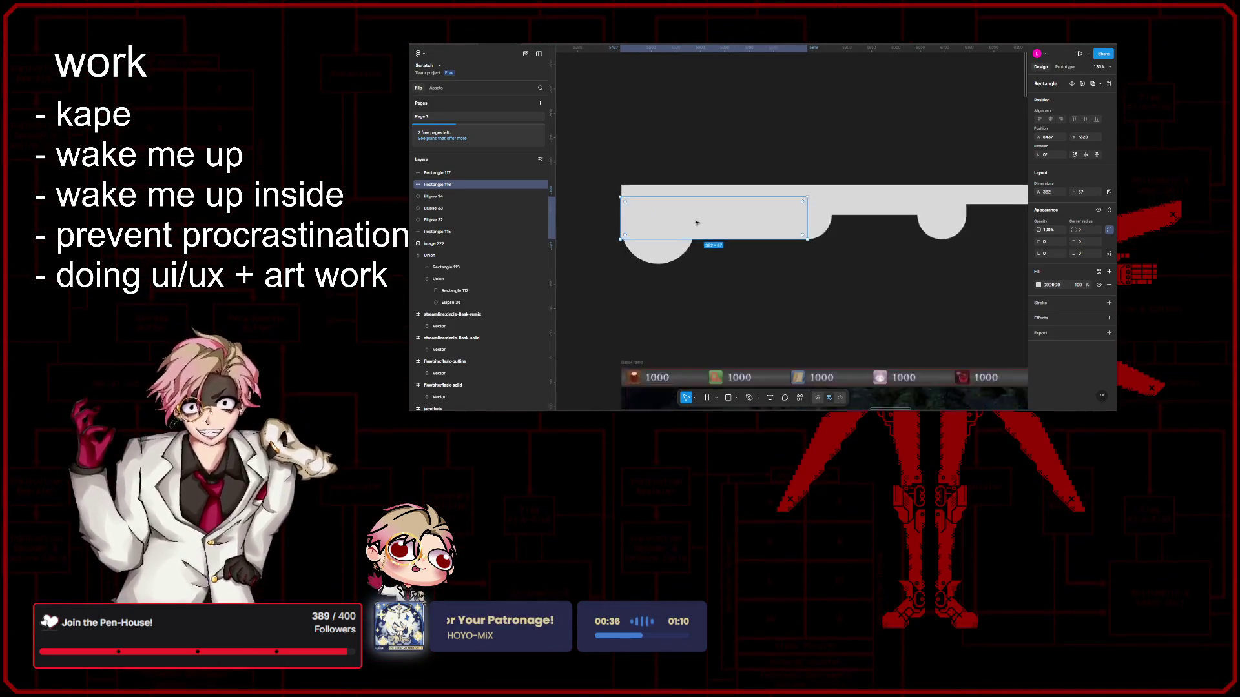
{"action": "scroll", "coordinate": [696, 224], "scroll_direction": "up", "scroll_amount": 2}
{"action": "left_click_drag", "start_coordinate": [714, 222], "coordinate": [715, 225]}
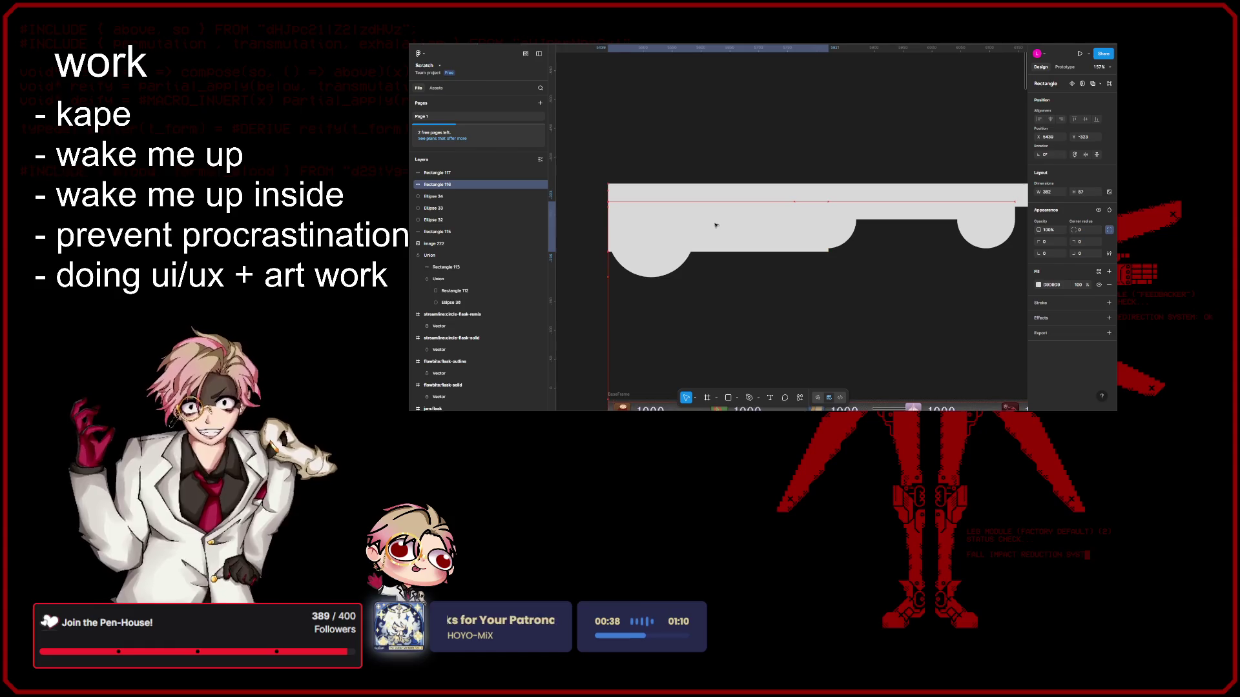
{"action": "left_click", "coordinate": [874, 277]}
{"action": "scroll", "coordinate": [874, 277], "scroll_direction": "right", "scroll_amount": 2}
{"action": "scroll", "coordinate": [874, 277], "scroll_direction": "left", "scroll_amount": 2}
{"action": "left_click", "coordinate": [744, 228]}
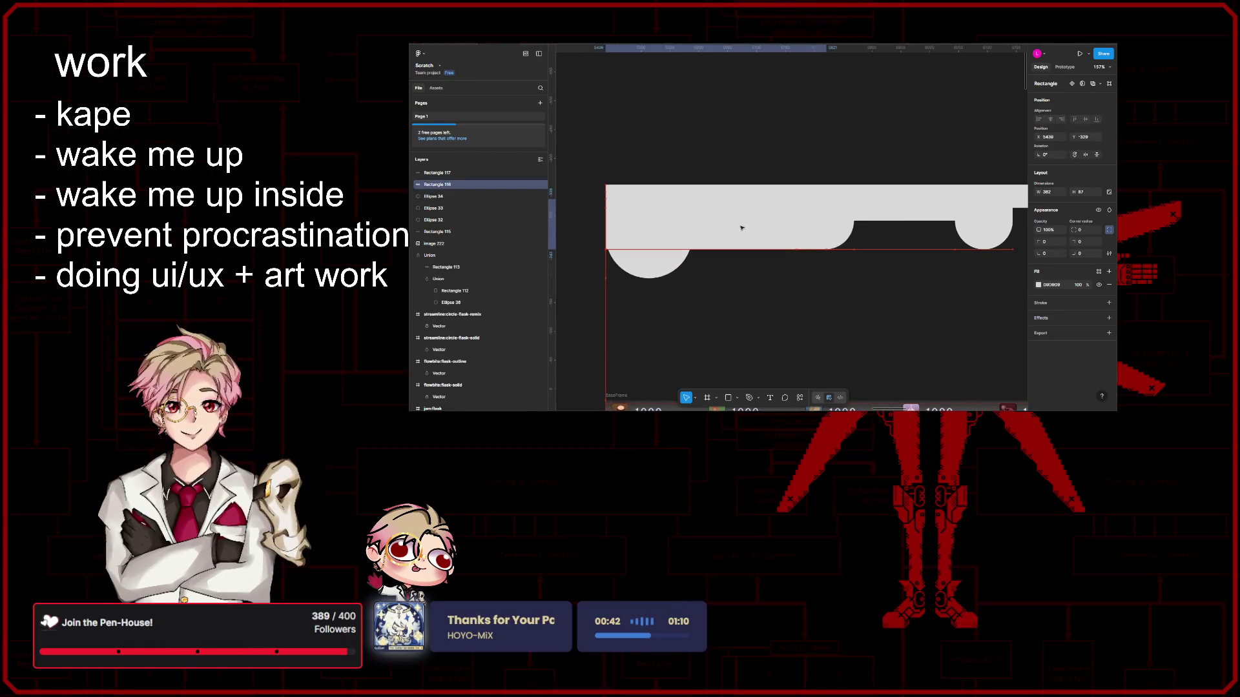
{"action": "left_click", "coordinate": [954, 271]}
{"action": "scroll", "coordinate": [878, 269], "scroll_direction": "right", "scroll_amount": 2}
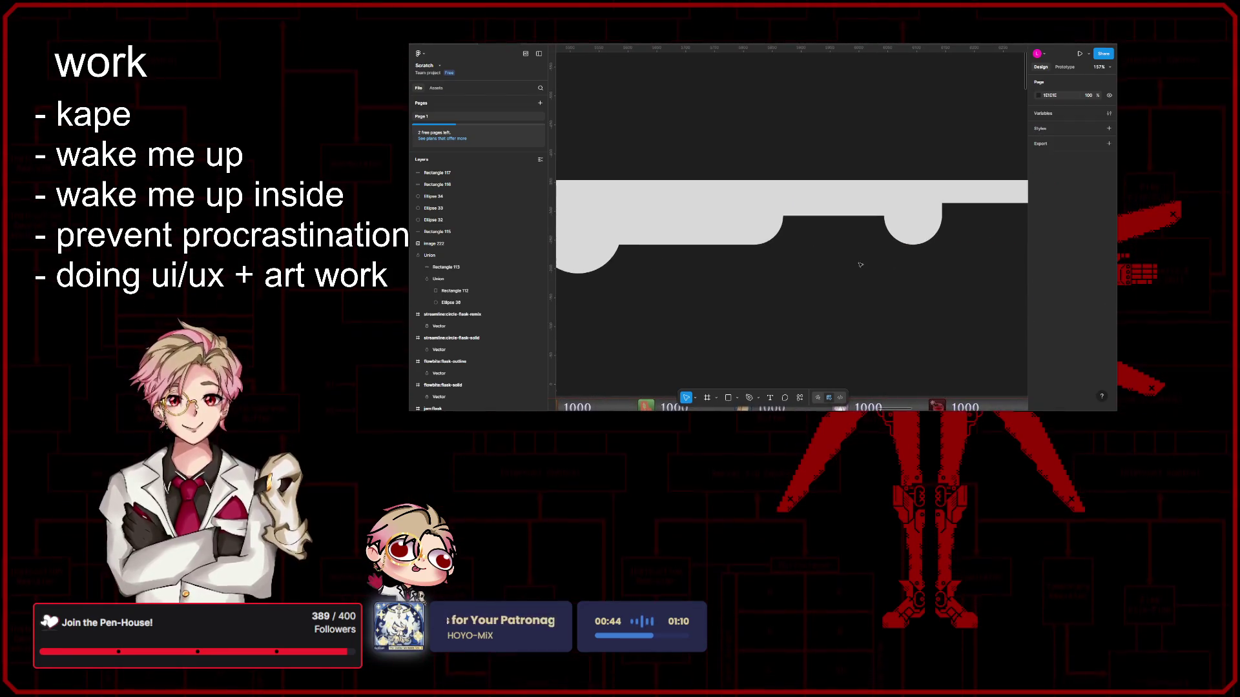
Step: Move the second rectangle block (Rectangle 117) along the bar
{"action": "left_click", "coordinate": [828, 207]}
{"action": "left_click_drag", "start_coordinate": [830, 208], "coordinate": [821, 235]}
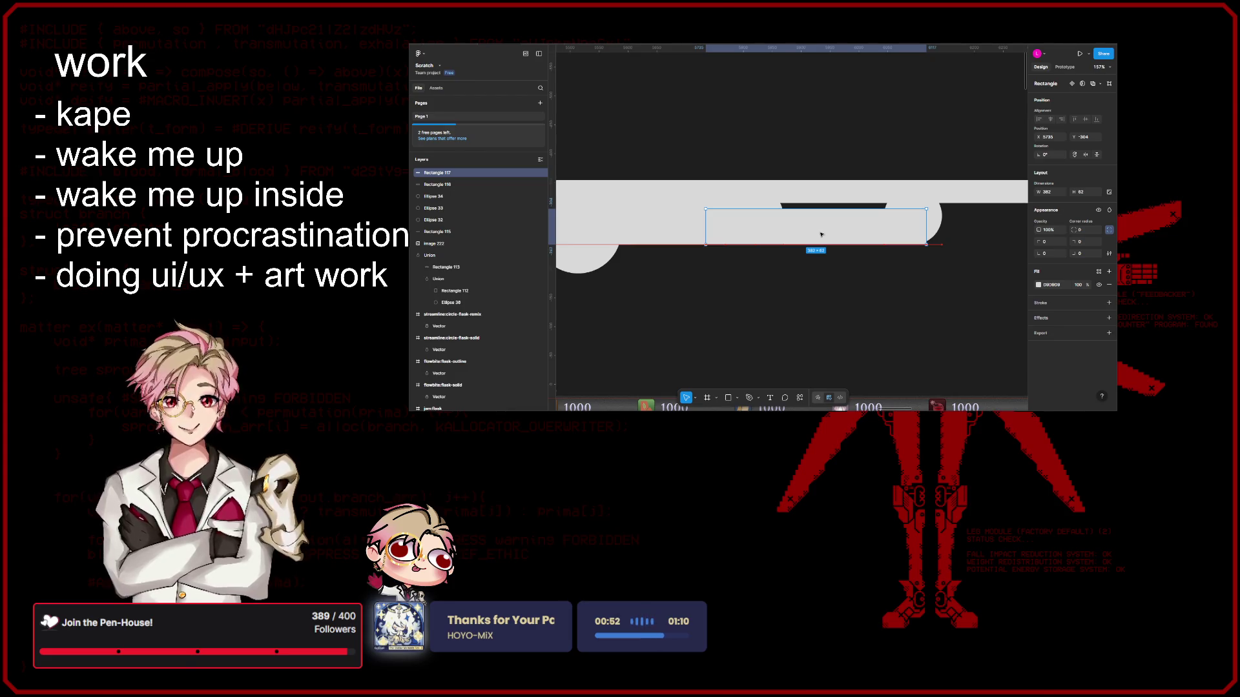
Step: Move the second rectangle and the thick left block up off the bar
{"action": "left_click_drag", "start_coordinate": [821, 235], "coordinate": [820, 126]}
{"action": "left_click", "coordinate": [752, 216]}
{"action": "scroll", "coordinate": [925, 236], "scroll_direction": "left", "scroll_amount": 3}
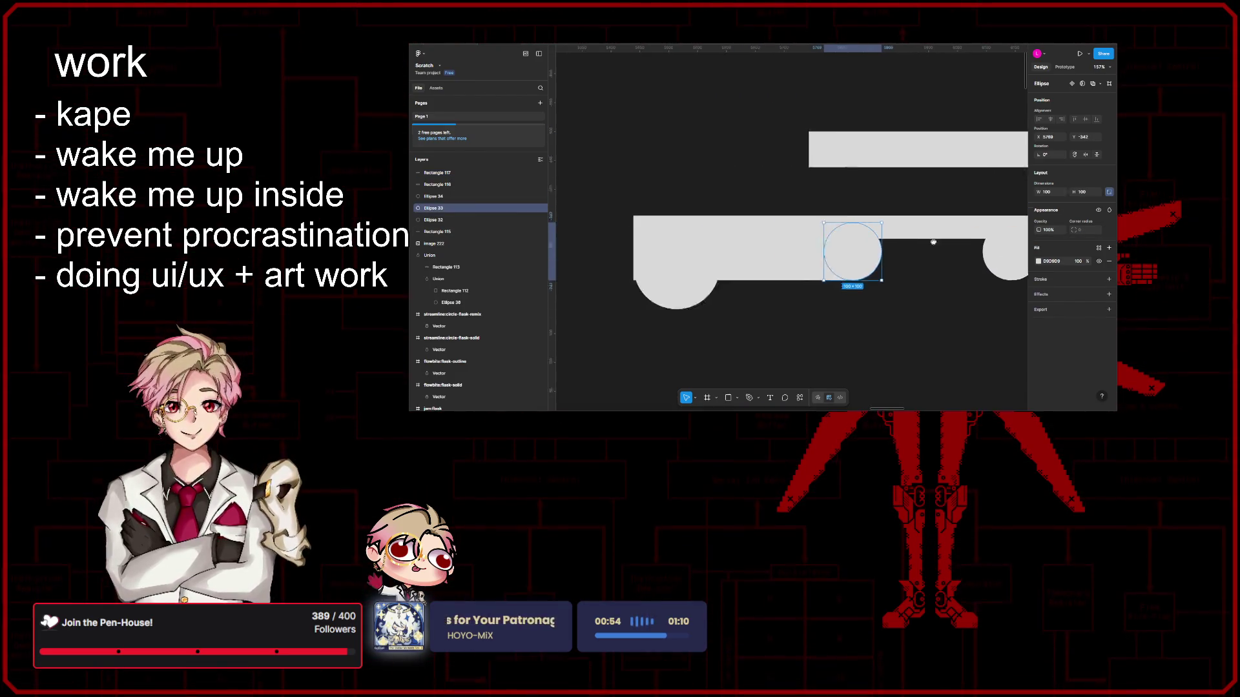
{"action": "left_click_drag", "start_coordinate": [797, 249], "coordinate": [764, 133]}
{"action": "left_click", "coordinate": [883, 200]}
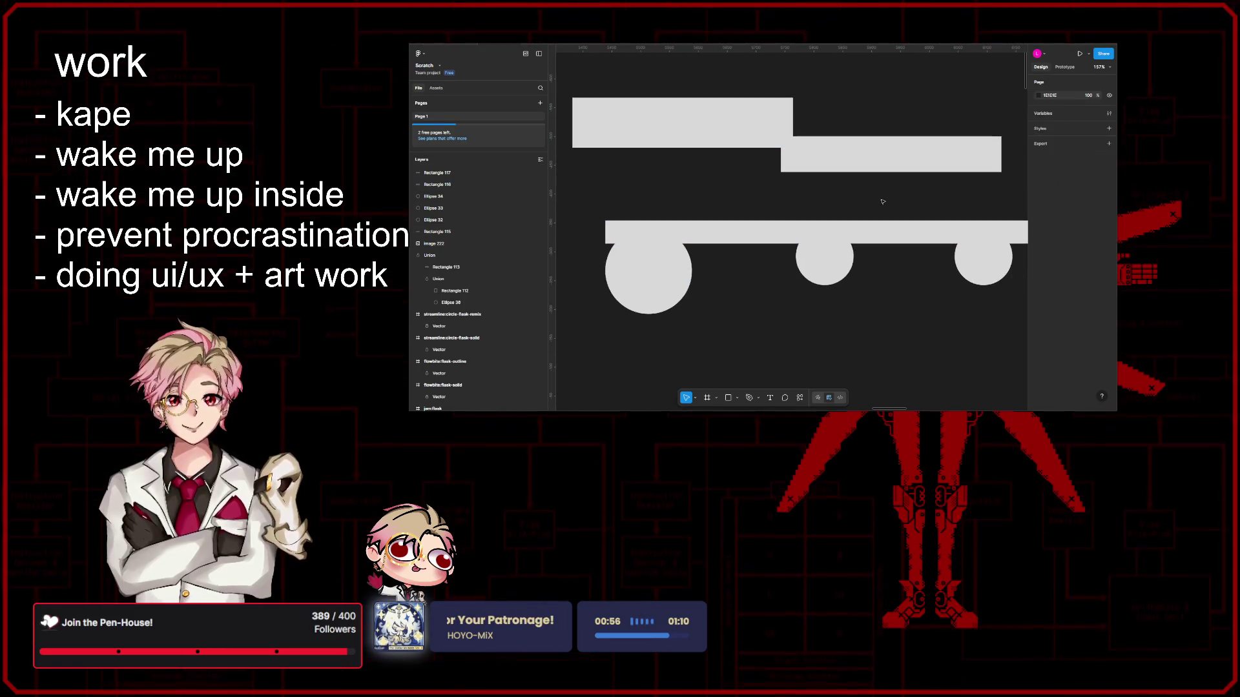
{"action": "scroll", "coordinate": [879, 246], "scroll_direction": "right", "scroll_amount": 3}
{"action": "left_click", "coordinate": [880, 265]}
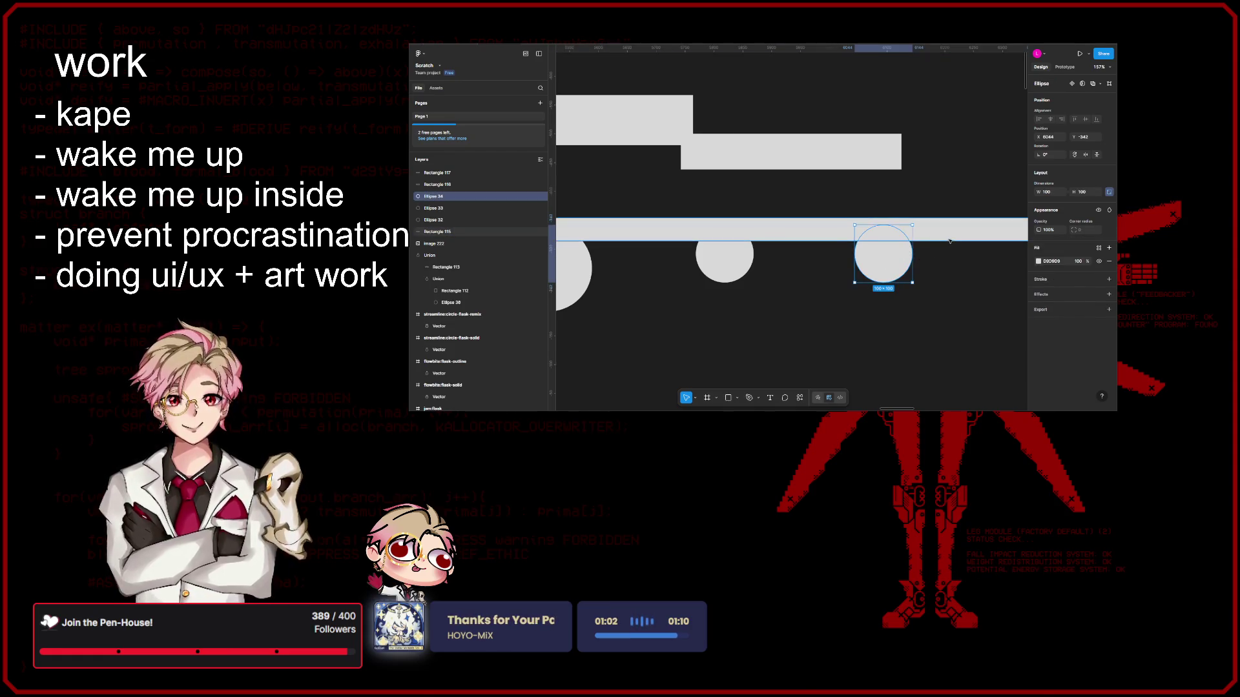
Step: Raise the wide bar's bottom edge so the circles hang below it
{"action": "left_click", "coordinate": [945, 236]}
{"action": "left_click_drag", "start_coordinate": [940, 239], "coordinate": [936, 256]}
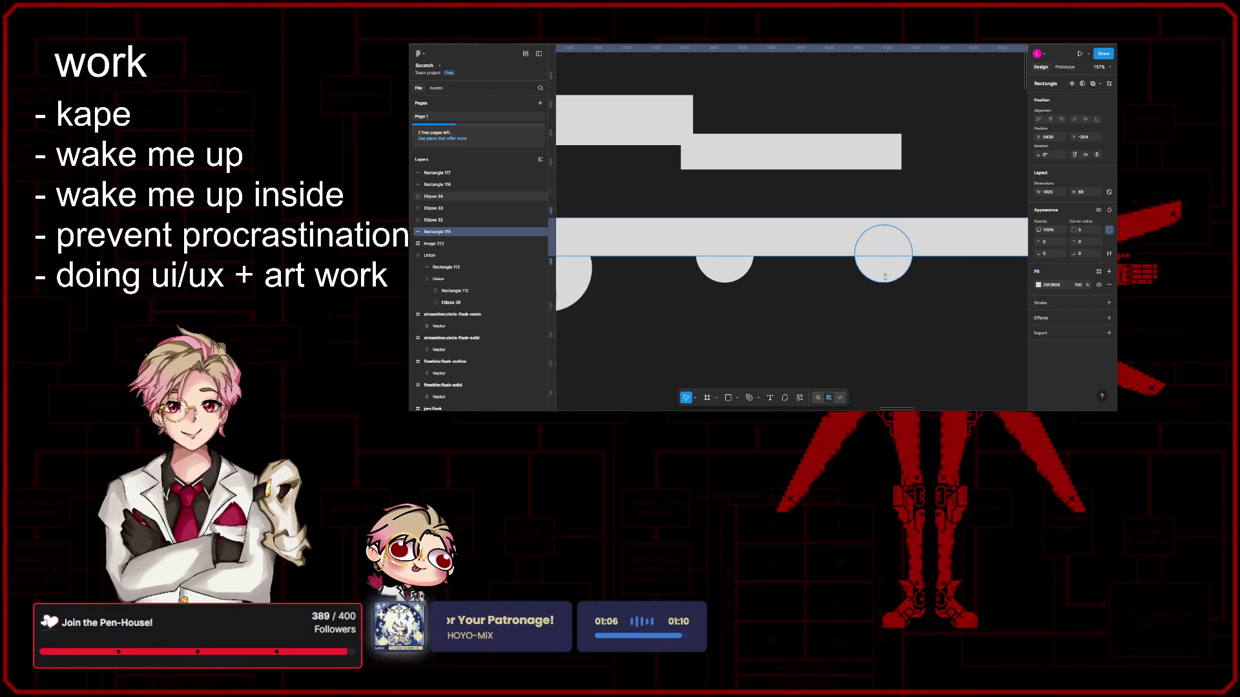
{"action": "scroll", "coordinate": [880, 256], "scroll_direction": "up", "scroll_amount": 5}
{"action": "scroll", "coordinate": [889, 237], "scroll_direction": "down", "scroll_amount": 1}
{"action": "left_click_drag", "start_coordinate": [890, 236], "coordinate": [889, 237]}
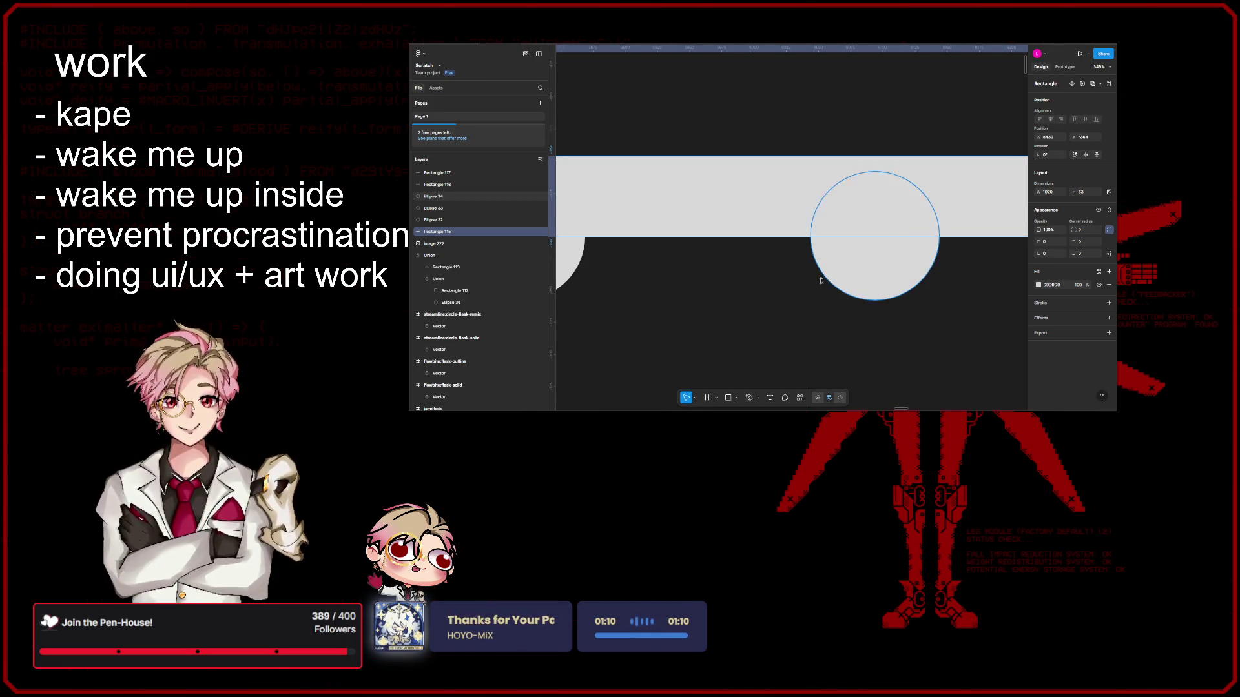
{"action": "scroll", "coordinate": [849, 269], "scroll_direction": "down", "scroll_amount": 3}
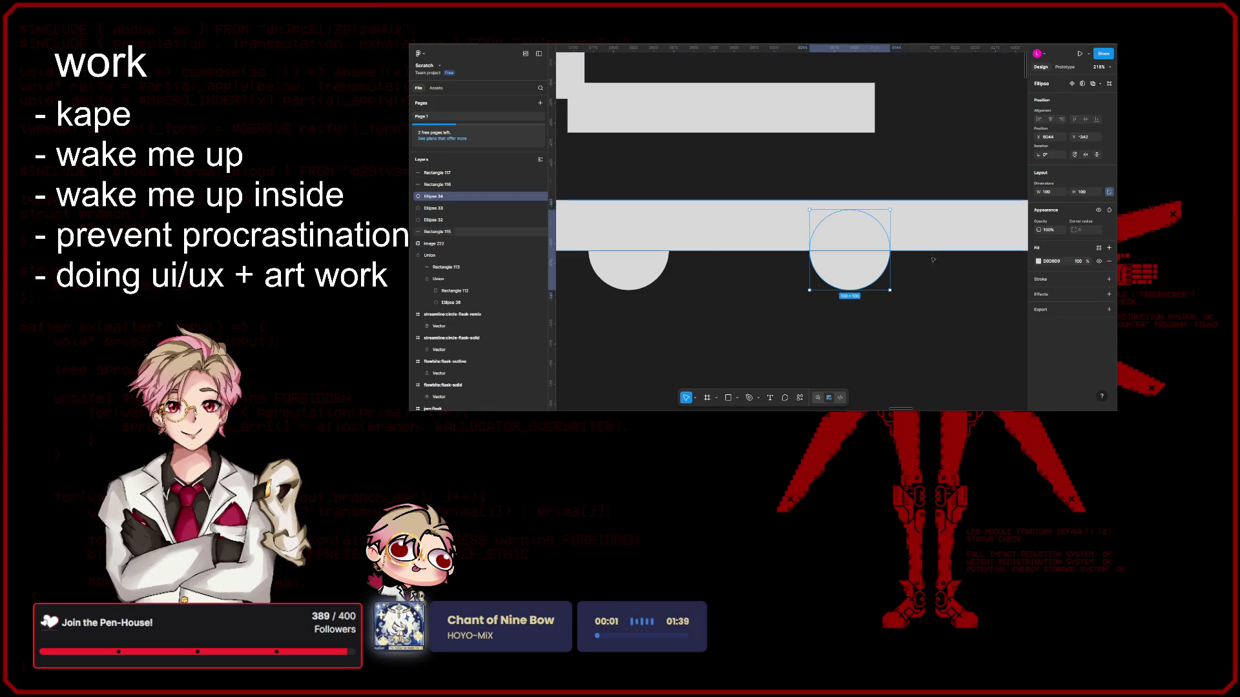
{"action": "left_click_drag", "start_coordinate": [872, 251], "coordinate": [901, 233]}
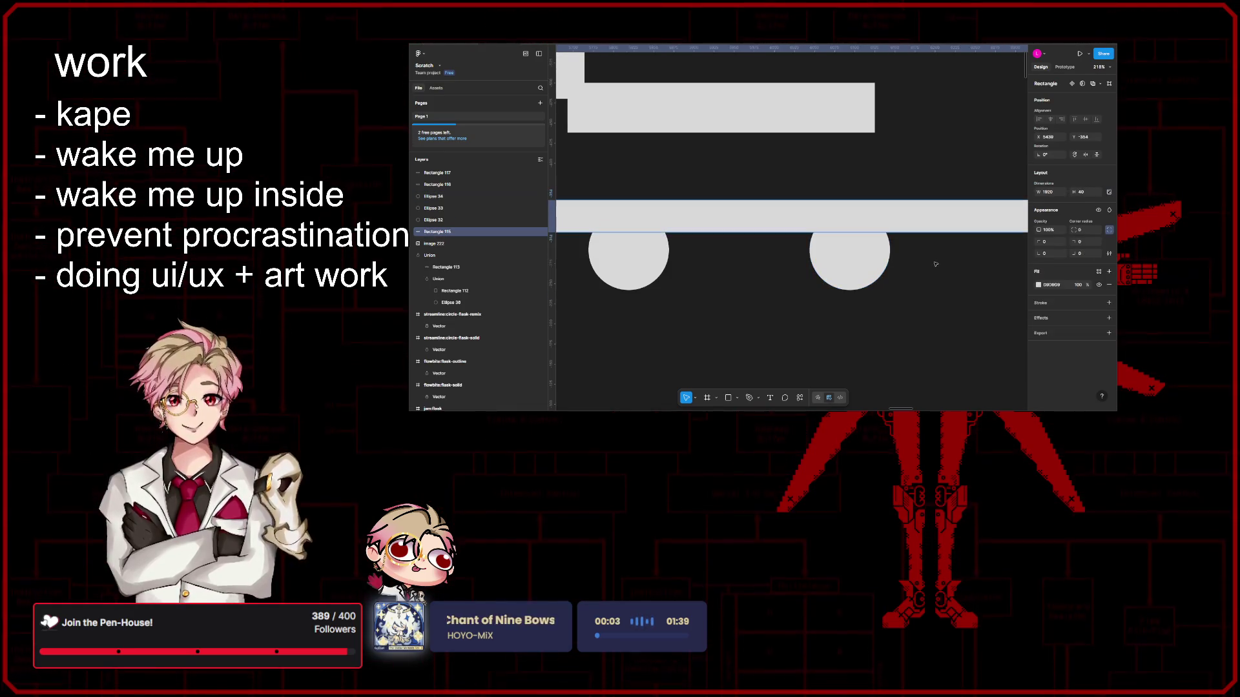
{"action": "key", "text": "ctrl+z"}
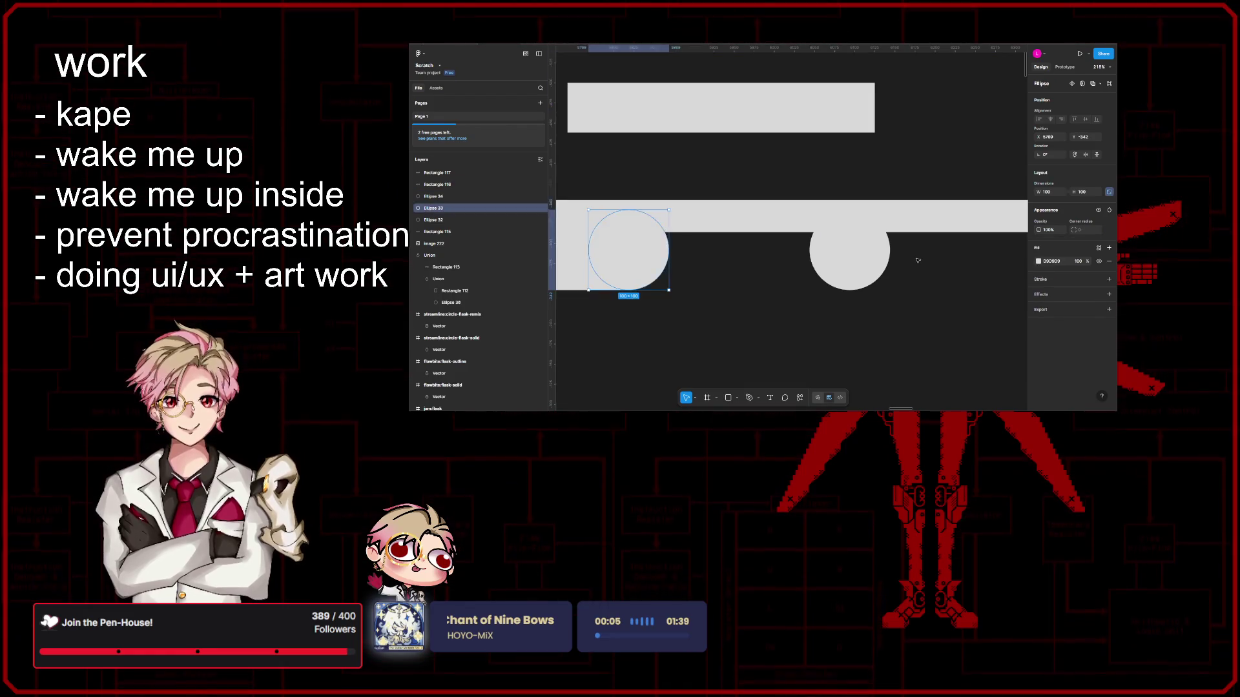
{"action": "scroll", "coordinate": [918, 261], "scroll_direction": "down", "scroll_amount": 3}
Step: Bring the second rectangle back onto the bar and delete the extra block over it
{"action": "left_click", "coordinate": [886, 183]}
{"action": "left_click_drag", "start_coordinate": [886, 182], "coordinate": [891, 248]}
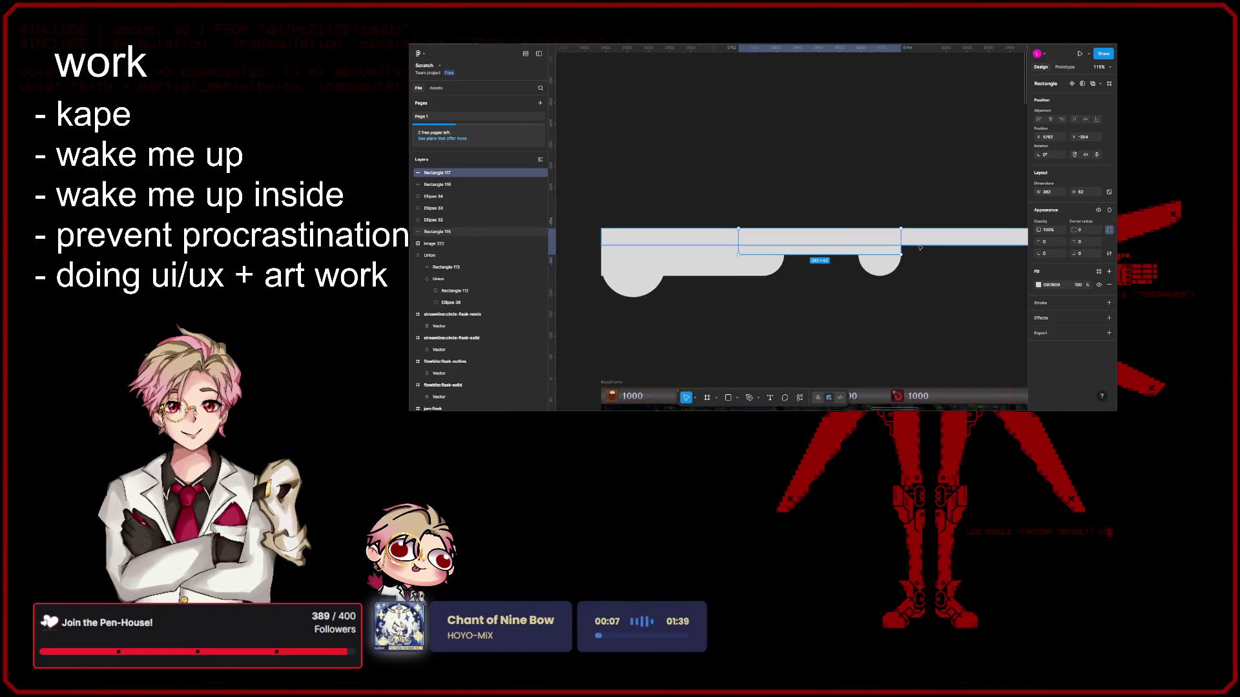
{"action": "left_click", "coordinate": [915, 252]}
{"action": "left_click", "coordinate": [906, 287]}
{"action": "left_click", "coordinate": [853, 243]}
{"action": "key", "text": "Delete"}
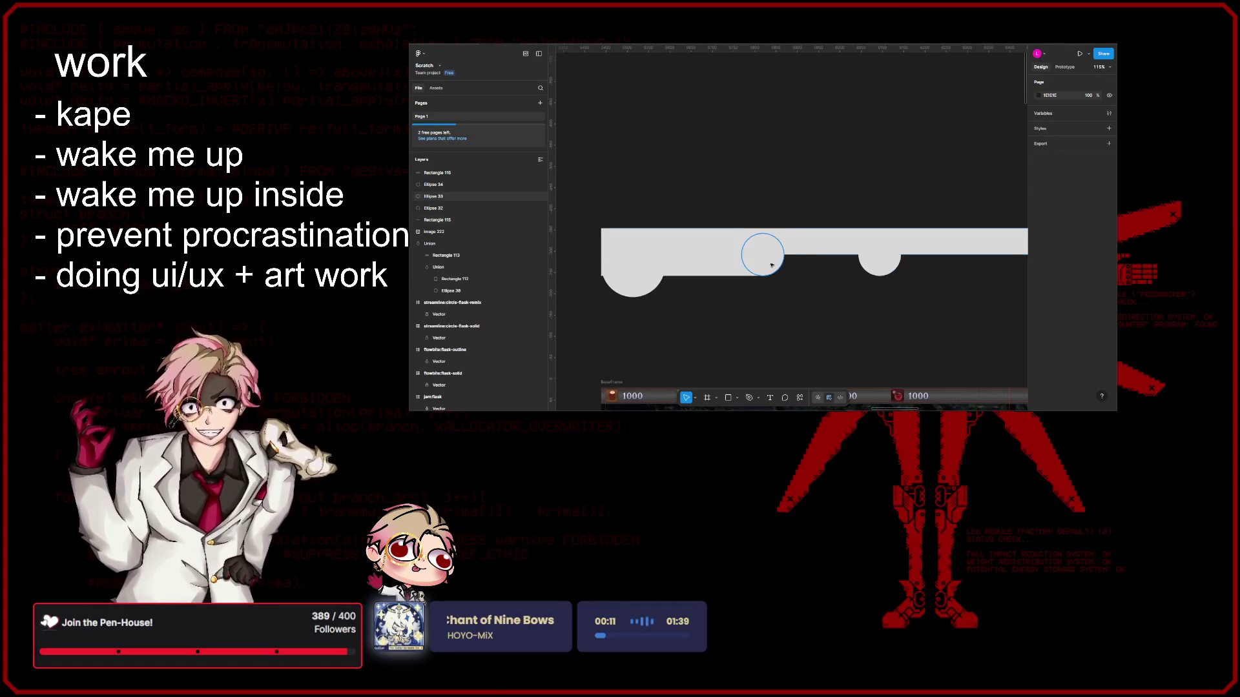
{"action": "scroll", "coordinate": [812, 286], "scroll_direction": "down", "scroll_amount": 1}
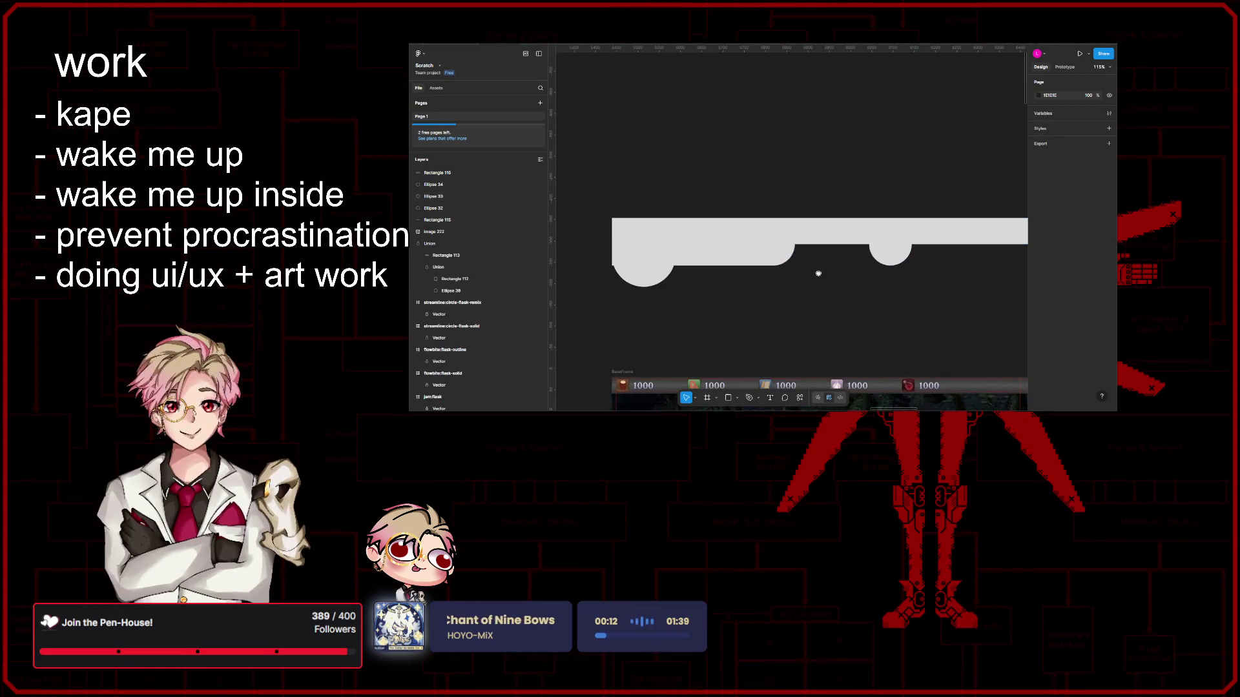
Step: Stretch the left block wider to the right, covering the second circle
{"action": "left_click", "coordinate": [731, 254]}
{"action": "left_click_drag", "start_coordinate": [772, 247], "coordinate": [892, 253]}
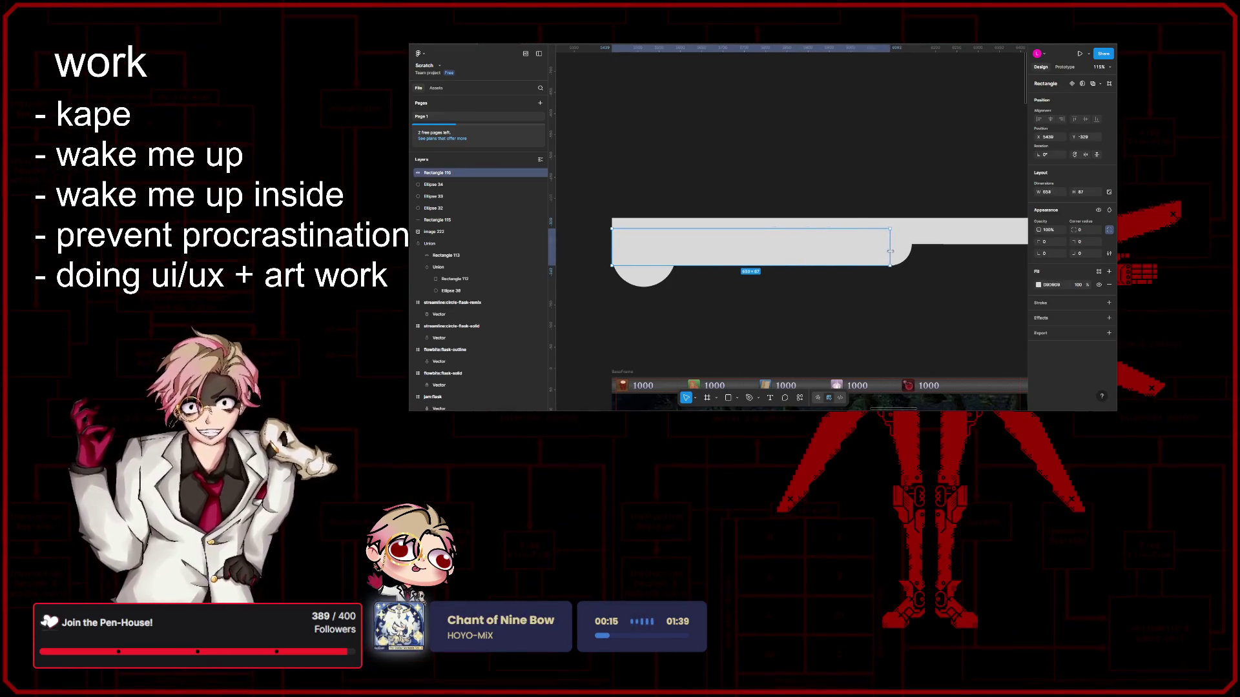
{"action": "left_click", "coordinate": [907, 307]}
{"action": "scroll", "coordinate": [907, 307], "scroll_direction": "down", "scroll_amount": 3}
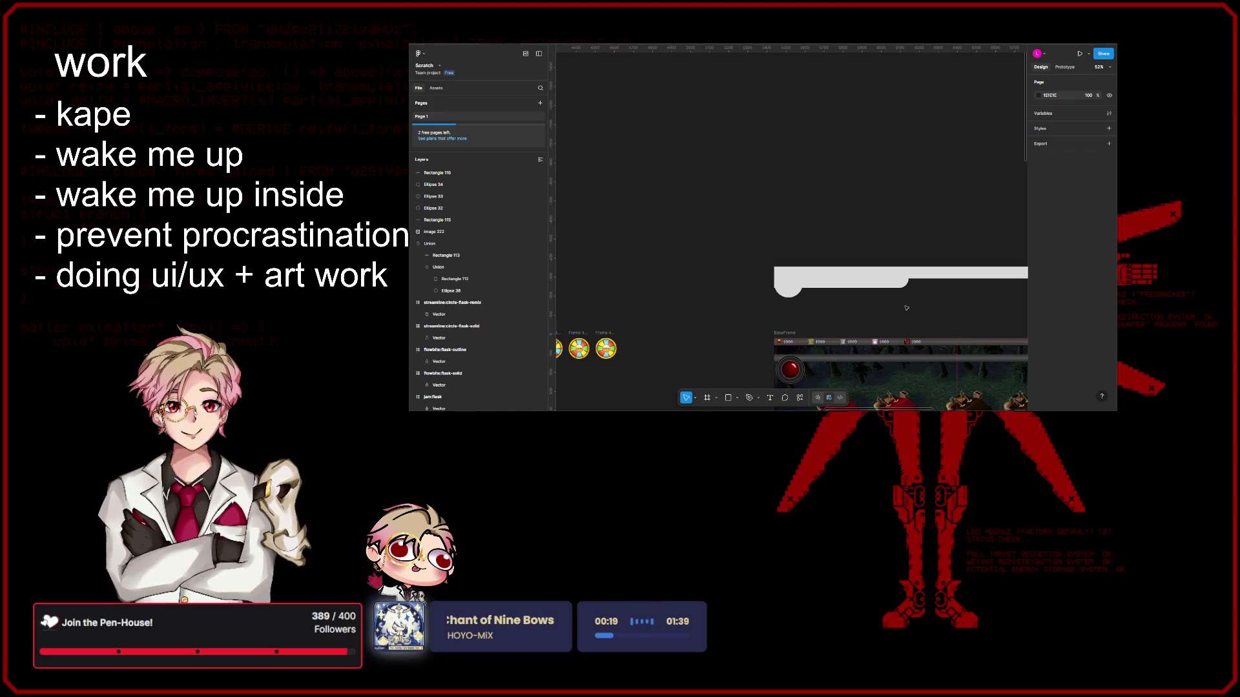
Step: Move the left block up off the bar on the game mockup frame
{"action": "left_click_drag", "start_coordinate": [906, 308], "coordinate": [859, 255]}
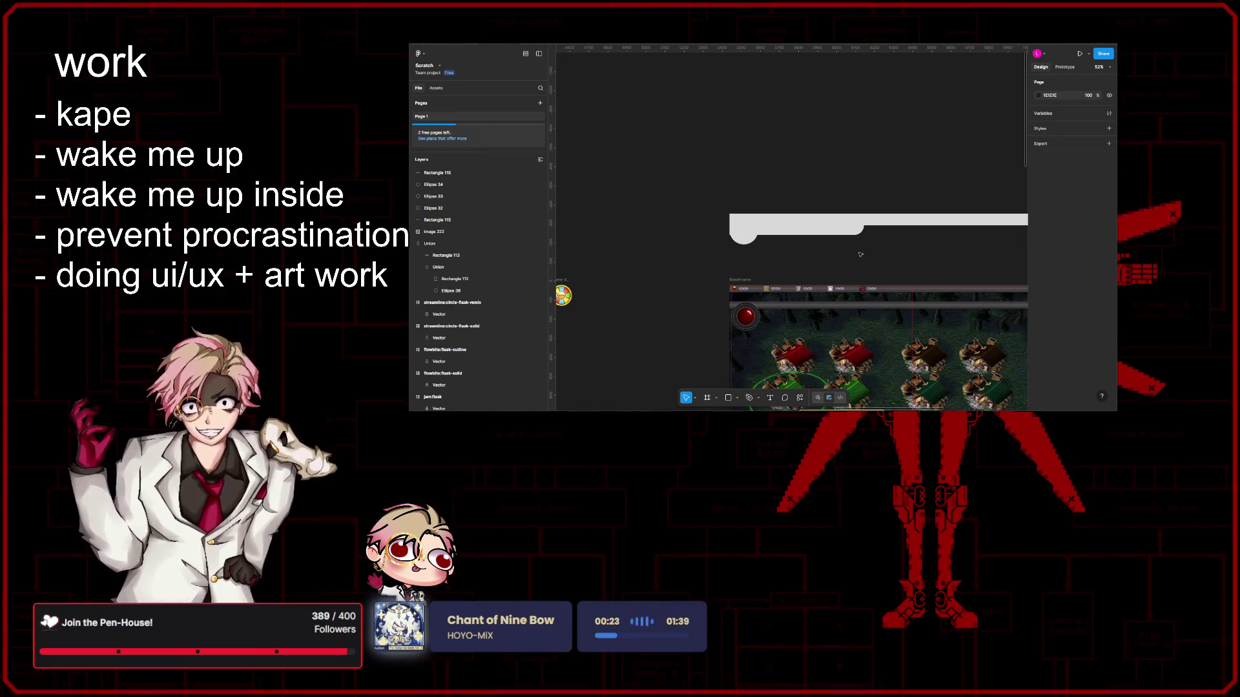
{"action": "left_click_drag", "start_coordinate": [836, 229], "coordinate": [820, 156]}
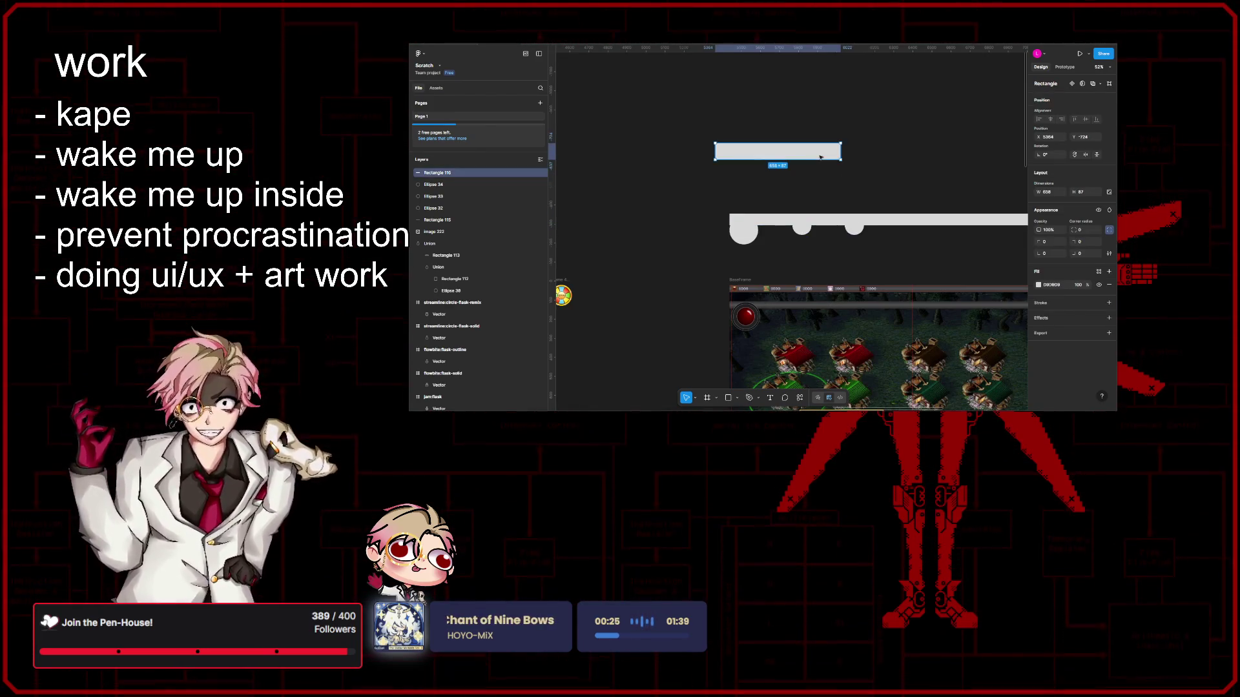
{"action": "key", "text": "Escape"}
{"action": "scroll", "coordinate": [739, 247], "scroll_direction": "up", "scroll_amount": 5, "text": "ctrl"}
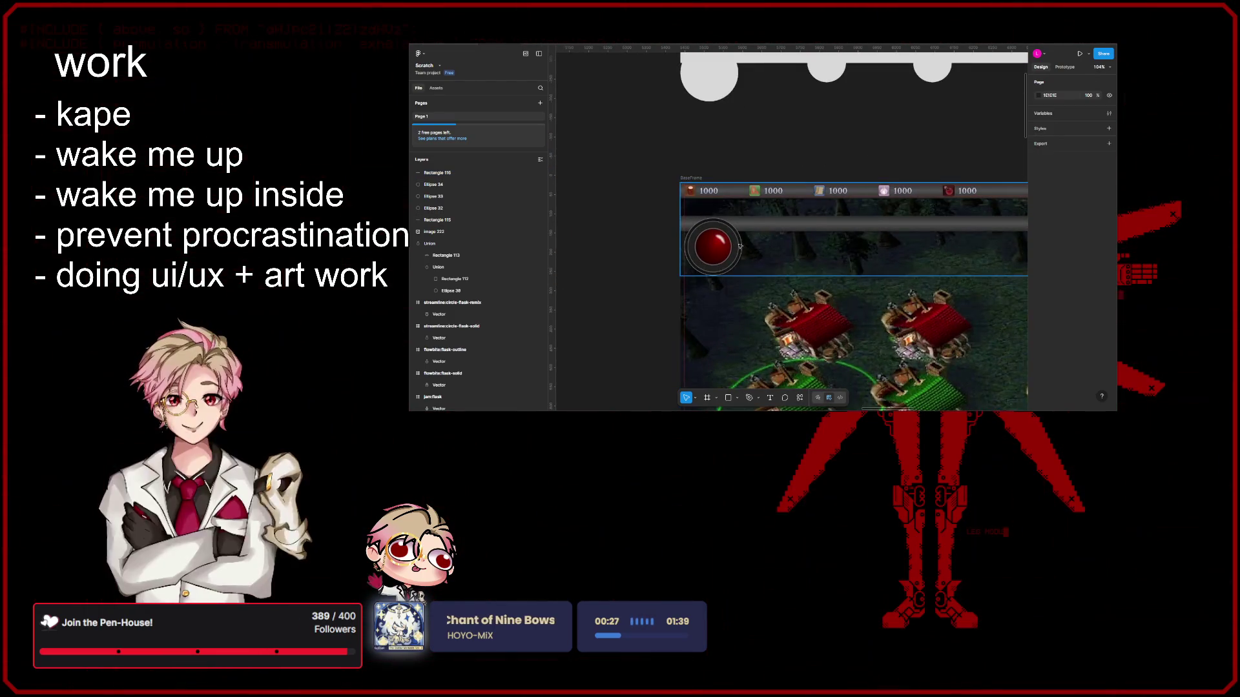
Step: Duplicate the red orb into a dark socket and place it to its right
{"action": "double_click", "coordinate": [739, 247]}
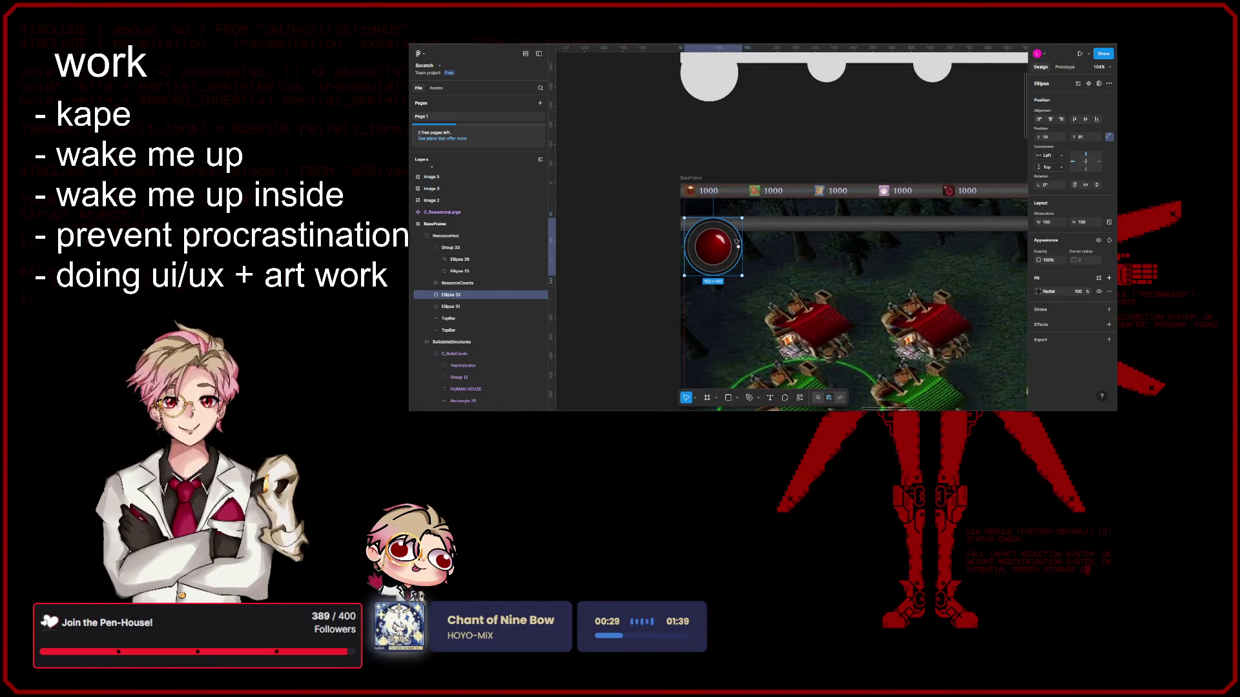
{"action": "key", "text": "o"}
{"action": "mouse_move", "coordinate": [806, 229]}
{"action": "left_mouse_down"}
{"action": "mouse_move", "coordinate": [848, 271]}
{"action": "mouse_move", "coordinate": [794, 239]}
{"action": "left_mouse_up"}
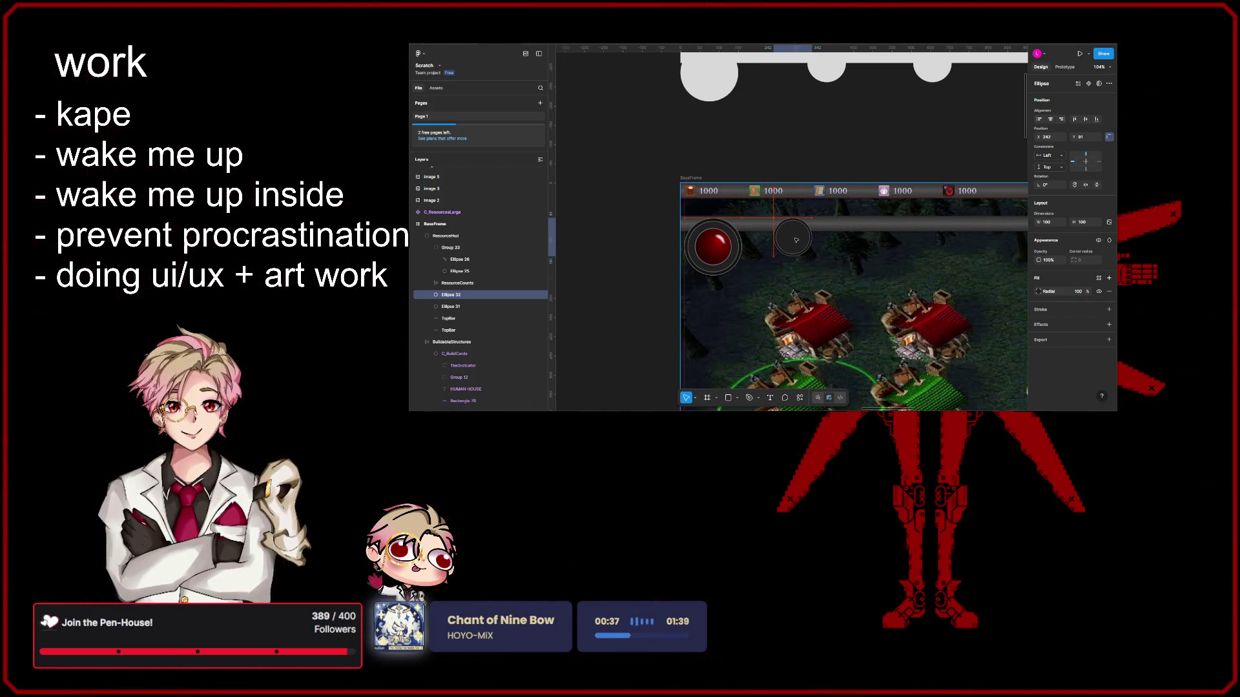
{"action": "left_click_drag", "start_coordinate": [795, 240], "coordinate": [952, 241]}
{"action": "left_click", "coordinate": [758, 151]}
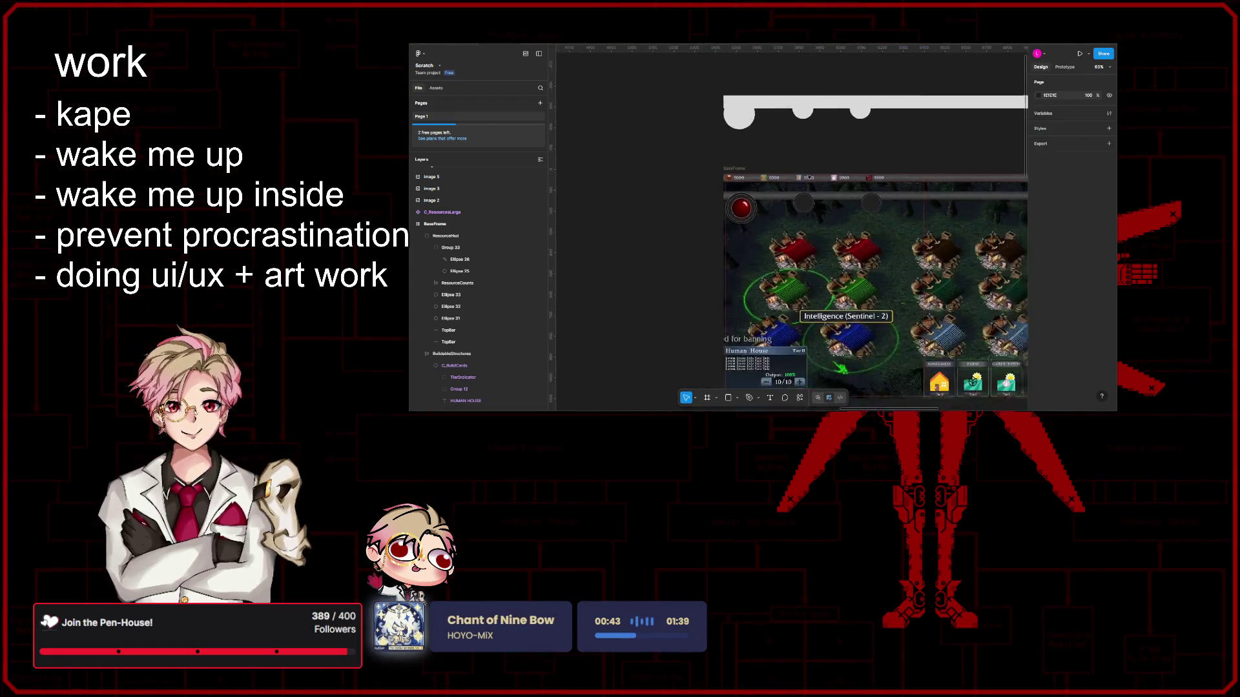
{"action": "scroll", "coordinate": [774, 179], "scroll_direction": "down", "scroll_amount": 2}
{"action": "left_click", "coordinate": [778, 184]}
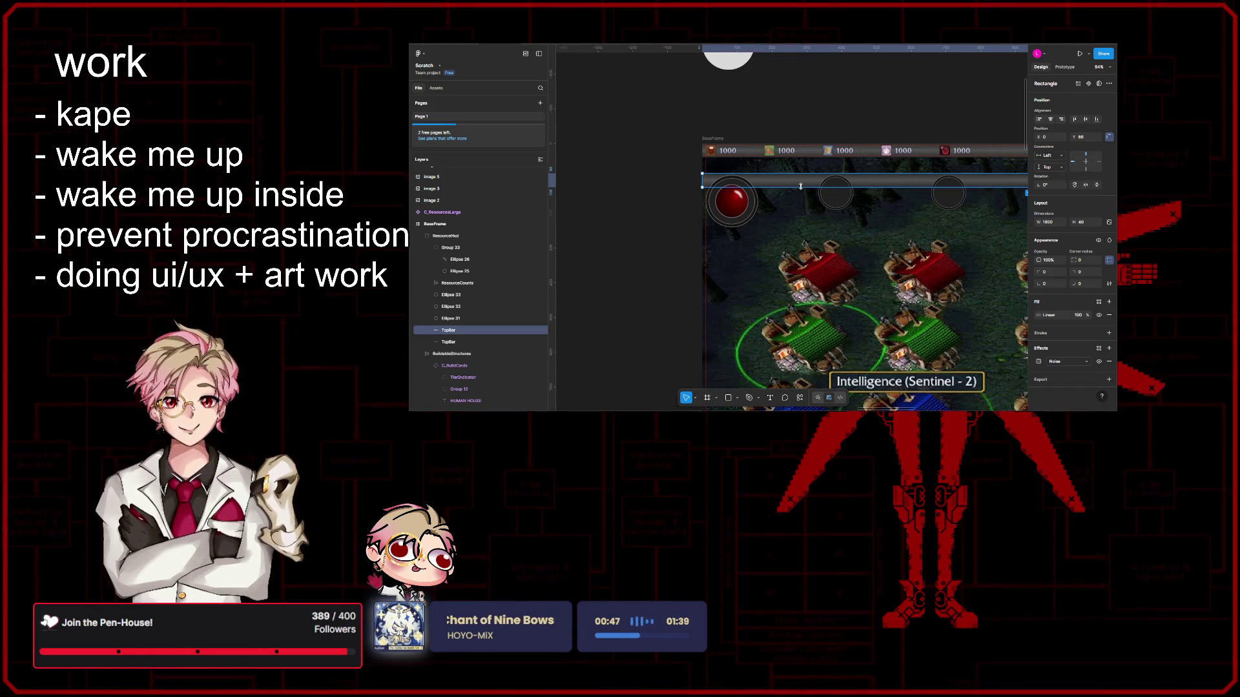
{"action": "left_click_drag", "start_coordinate": [803, 196], "coordinate": [805, 199]}
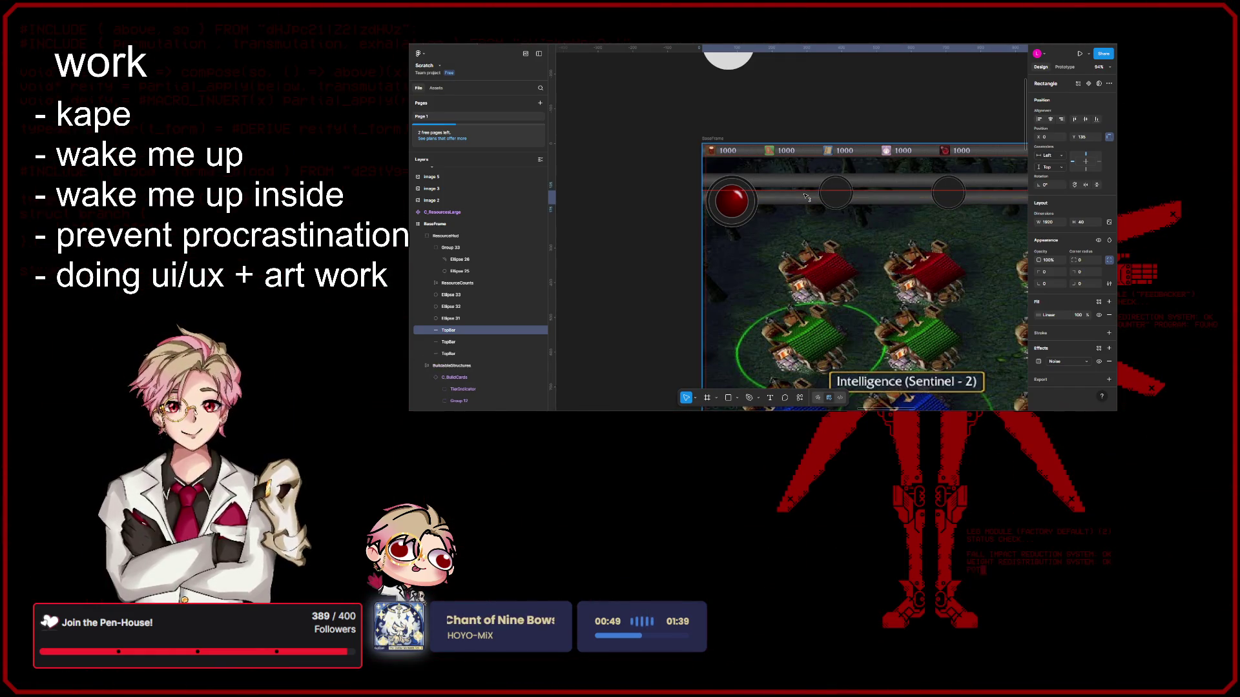
{"action": "scroll", "coordinate": [756, 188], "scroll_direction": "down", "scroll_amount": 3}
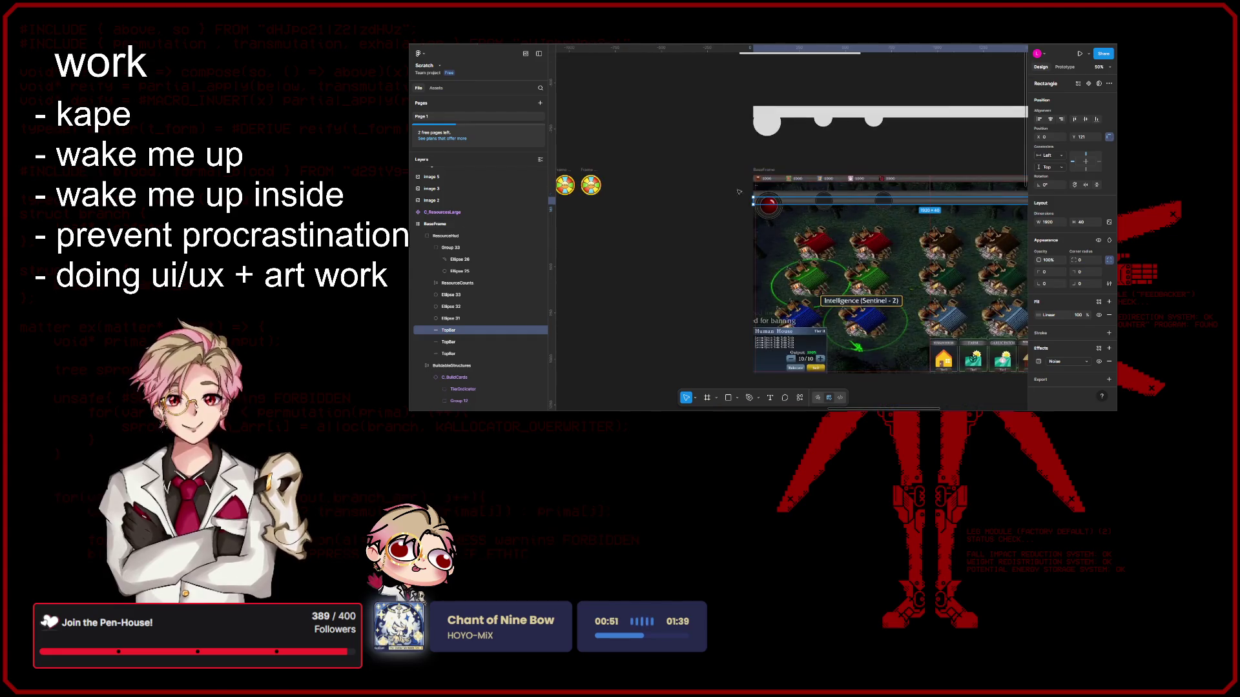
{"action": "key", "text": "Escape"}
{"action": "scroll", "coordinate": [623, 188], "scroll_direction": "right", "scroll_amount": 3}
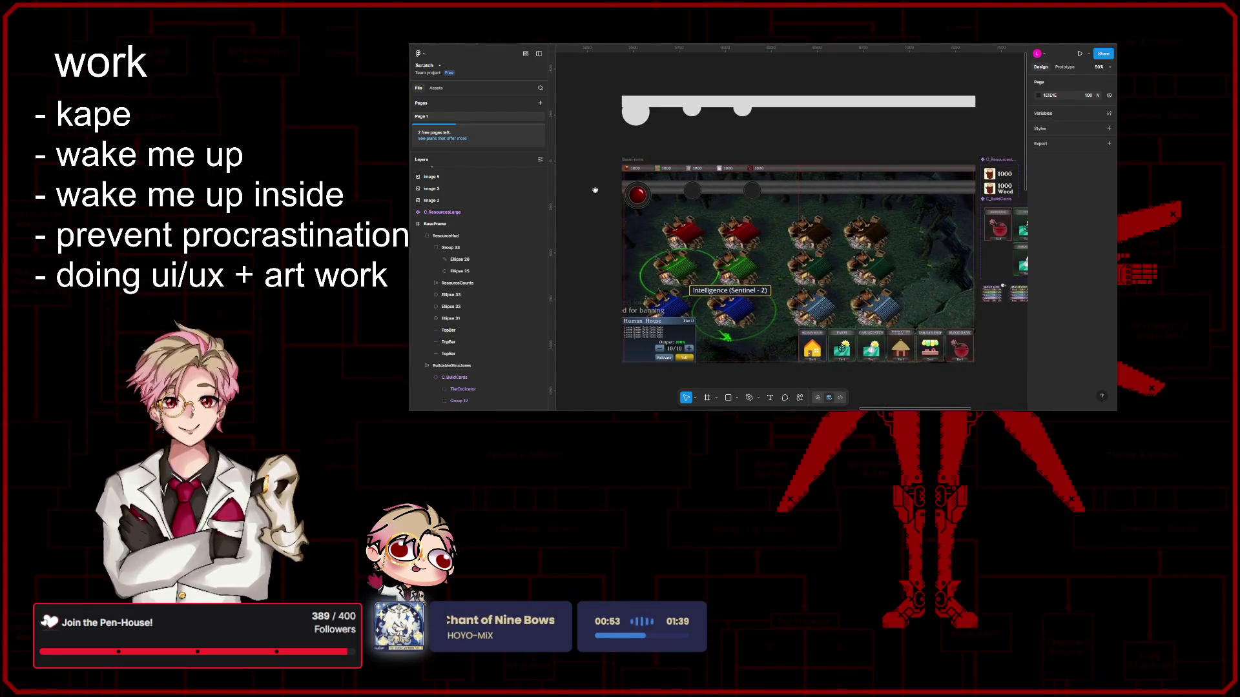
{"action": "key", "text": "ctrl+z"}
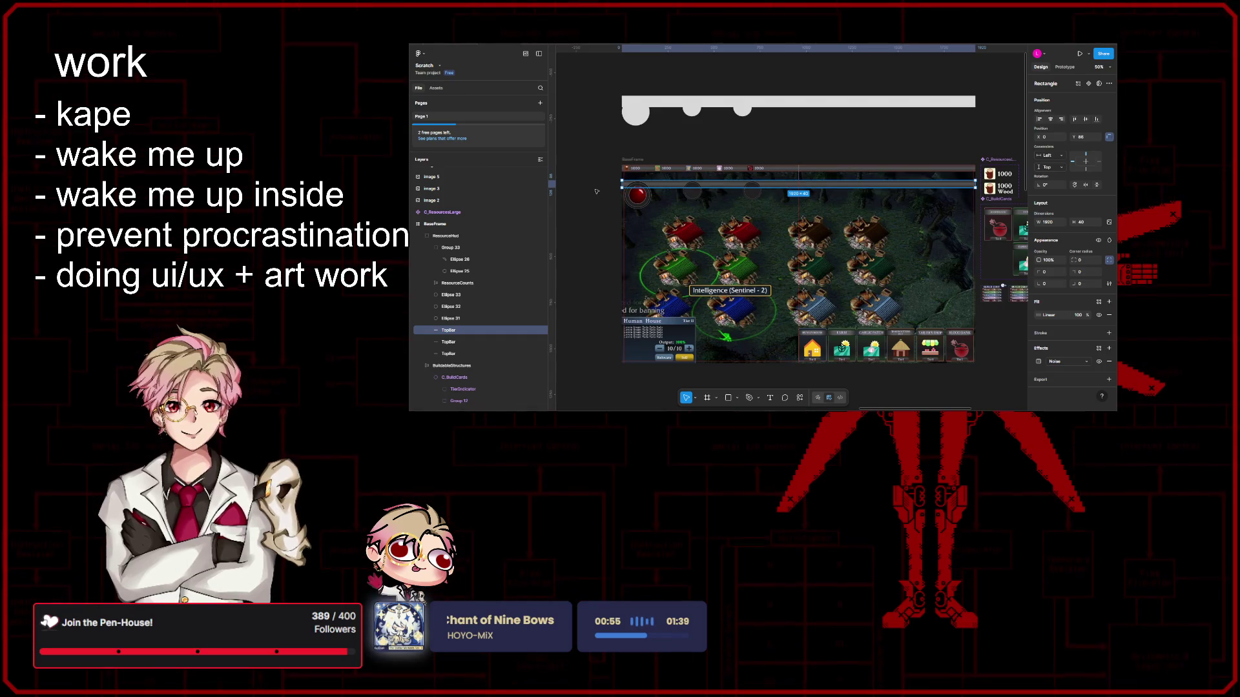
{"action": "key", "text": "Escape"}
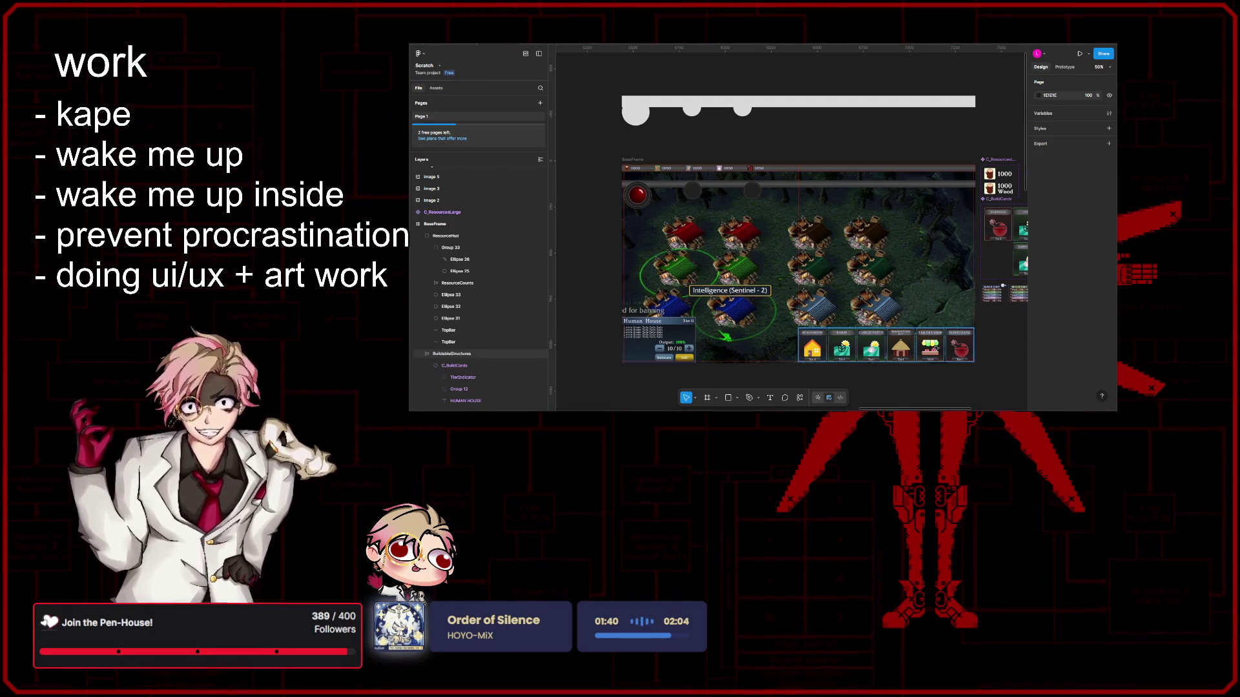
{"action": "scroll", "coordinate": [783, 162], "scroll_direction": "up", "scroll_amount": 3}
{"action": "scroll", "coordinate": [783, 163], "scroll_direction": "up", "scroll_amount": 5}
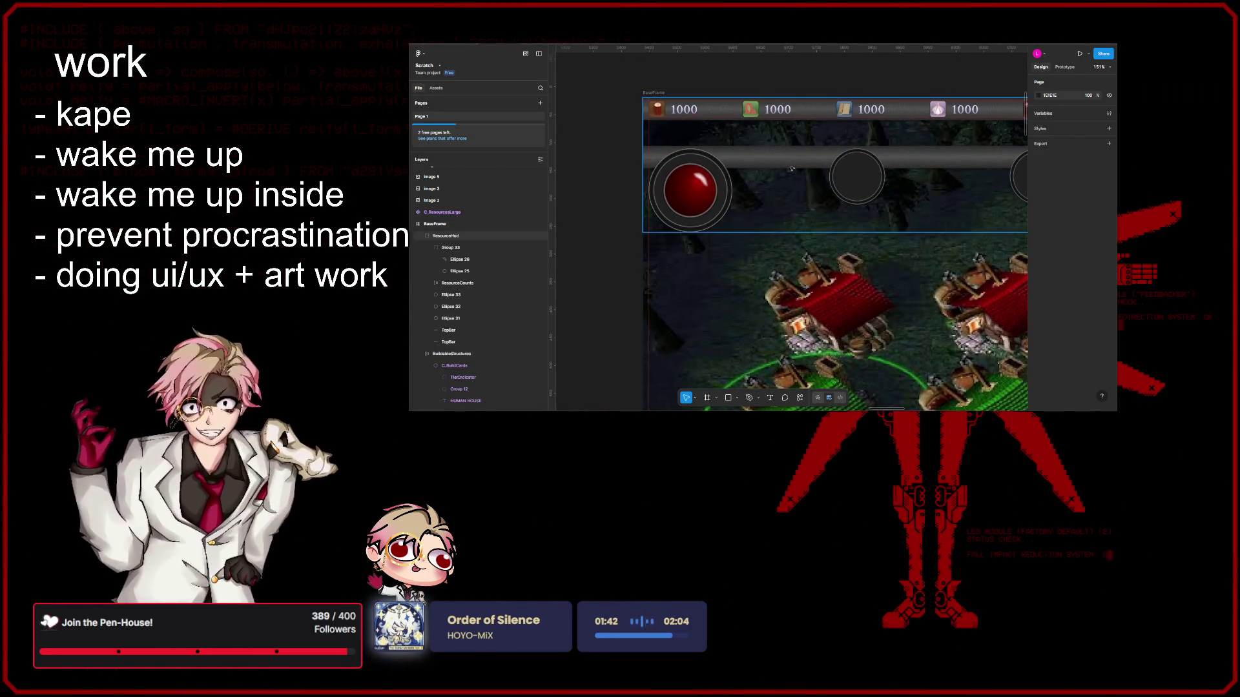
{"action": "scroll", "coordinate": [758, 219], "scroll_direction": "right", "scroll_amount": 2}
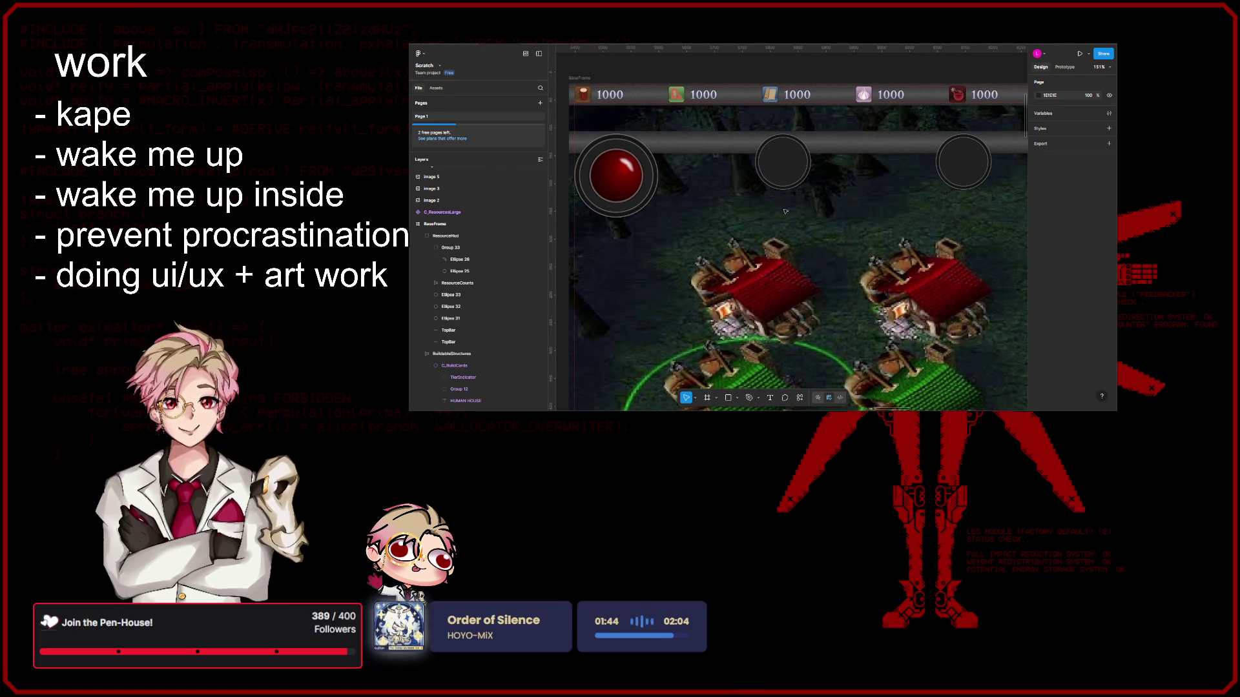
{"action": "scroll", "coordinate": [803, 224], "scroll_direction": "down", "scroll_amount": 5}
{"action": "scroll", "coordinate": [824, 227], "scroll_direction": "up", "scroll_amount": 4}
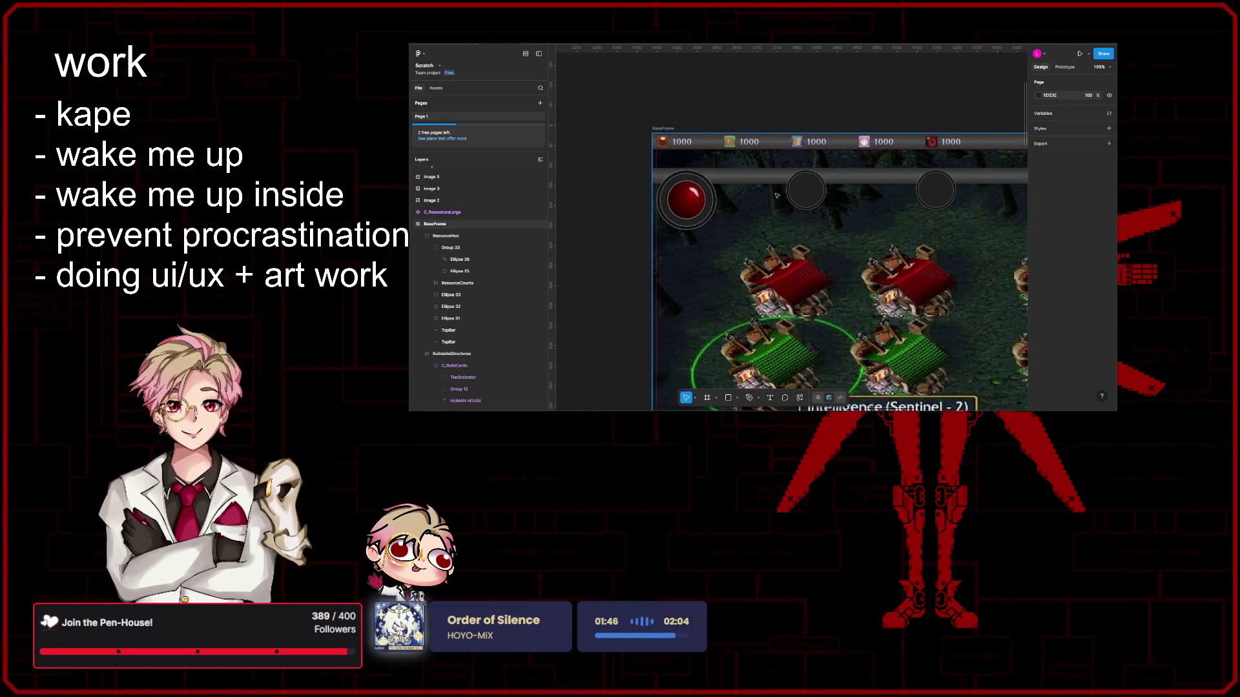
{"action": "scroll", "coordinate": [834, 235], "scroll_direction": "right", "scroll_amount": 2}
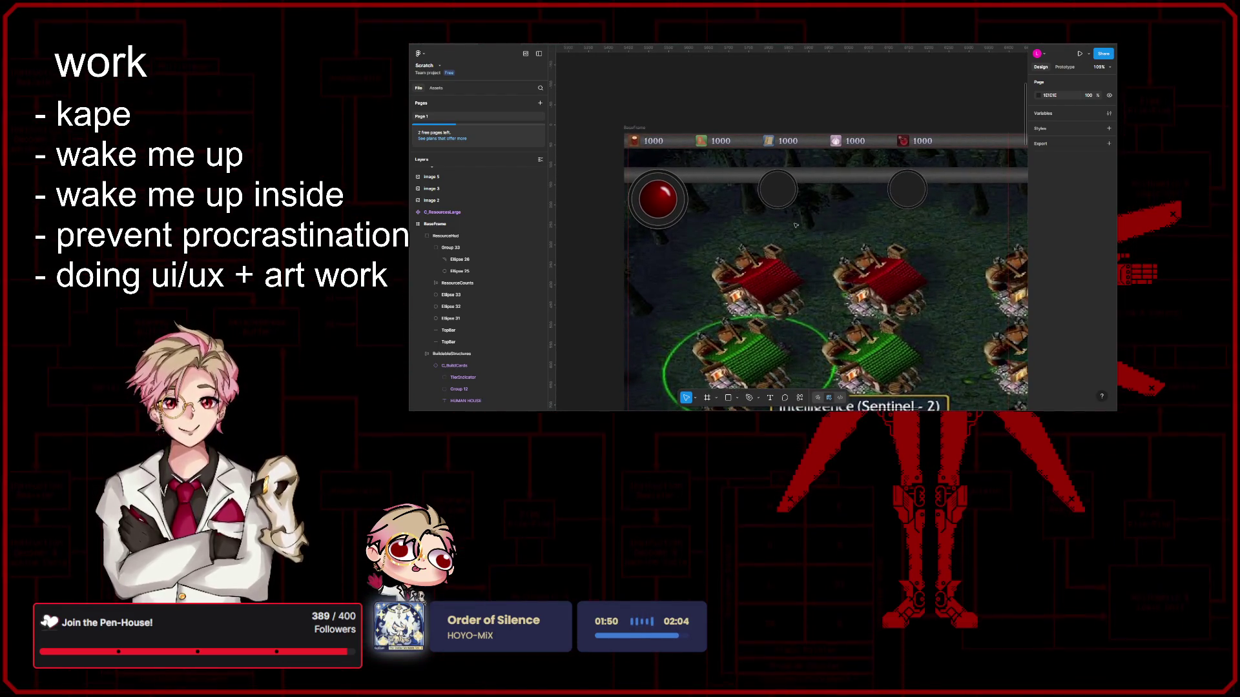
{"action": "scroll", "coordinate": [795, 224], "scroll_direction": "down", "scroll_amount": 2}
{"action": "scroll", "coordinate": [741, 232], "scroll_direction": "down", "scroll_amount": 3}
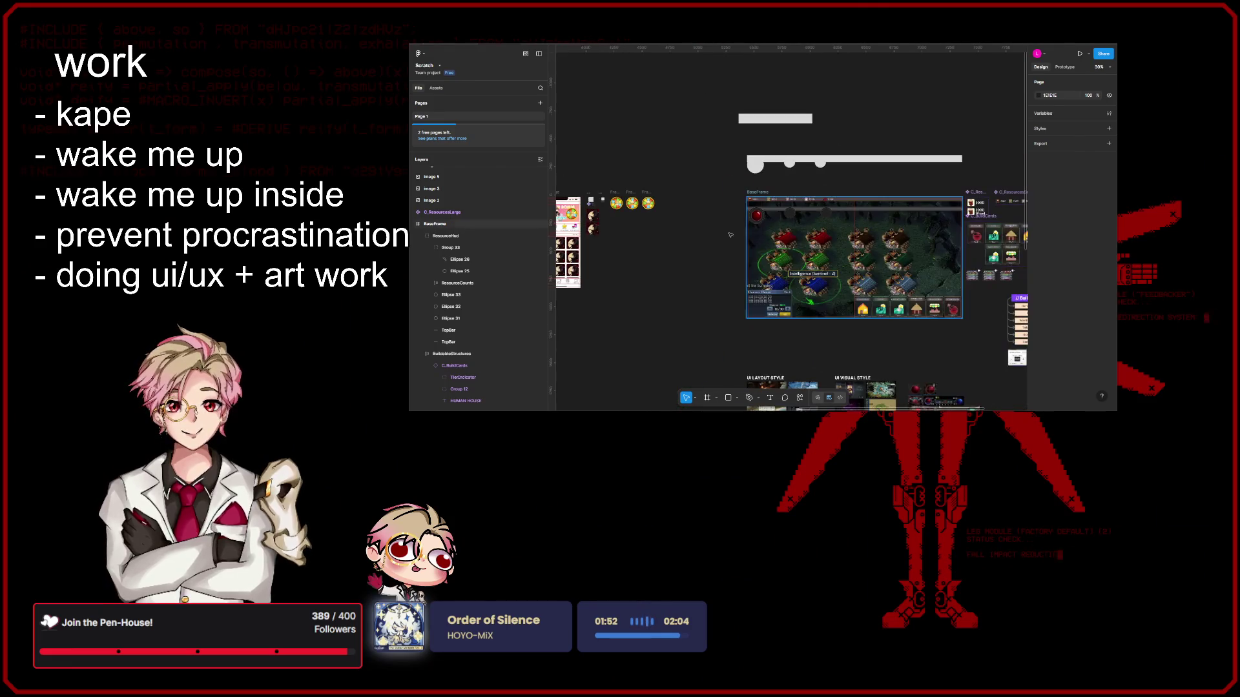
{"action": "scroll", "coordinate": [713, 237], "scroll_direction": "right", "scroll_amount": 2}
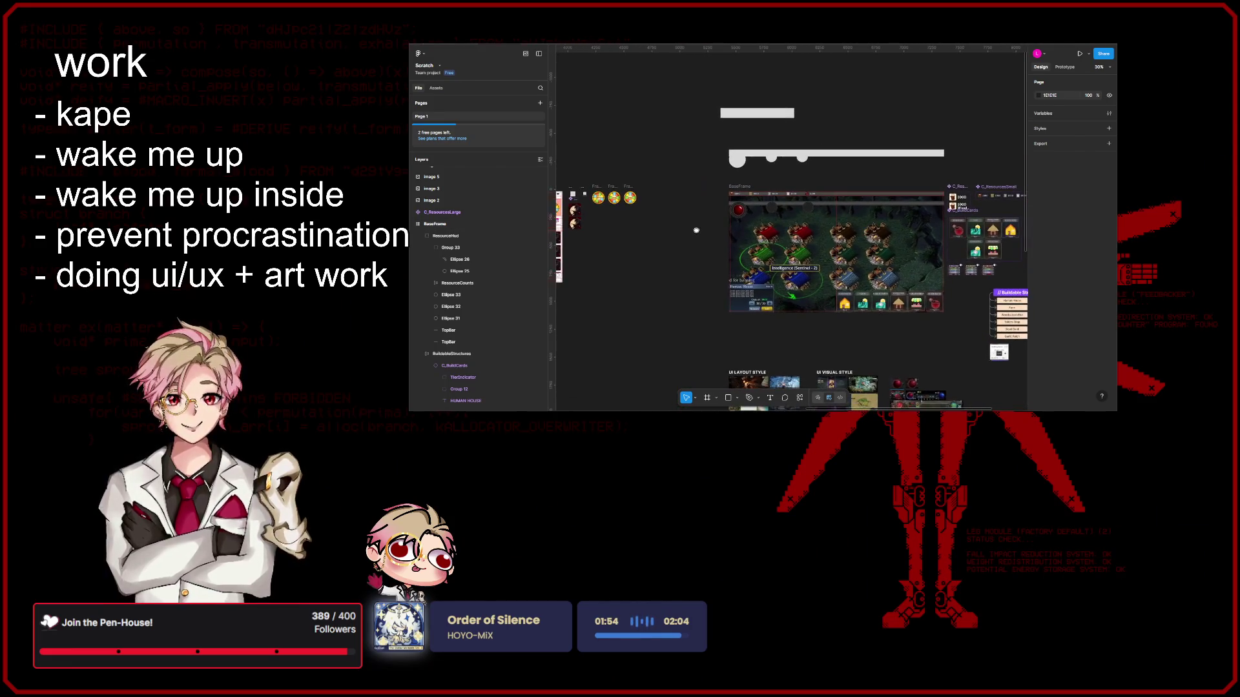
{"action": "scroll", "coordinate": [691, 229], "scroll_direction": "up", "scroll_amount": 3}
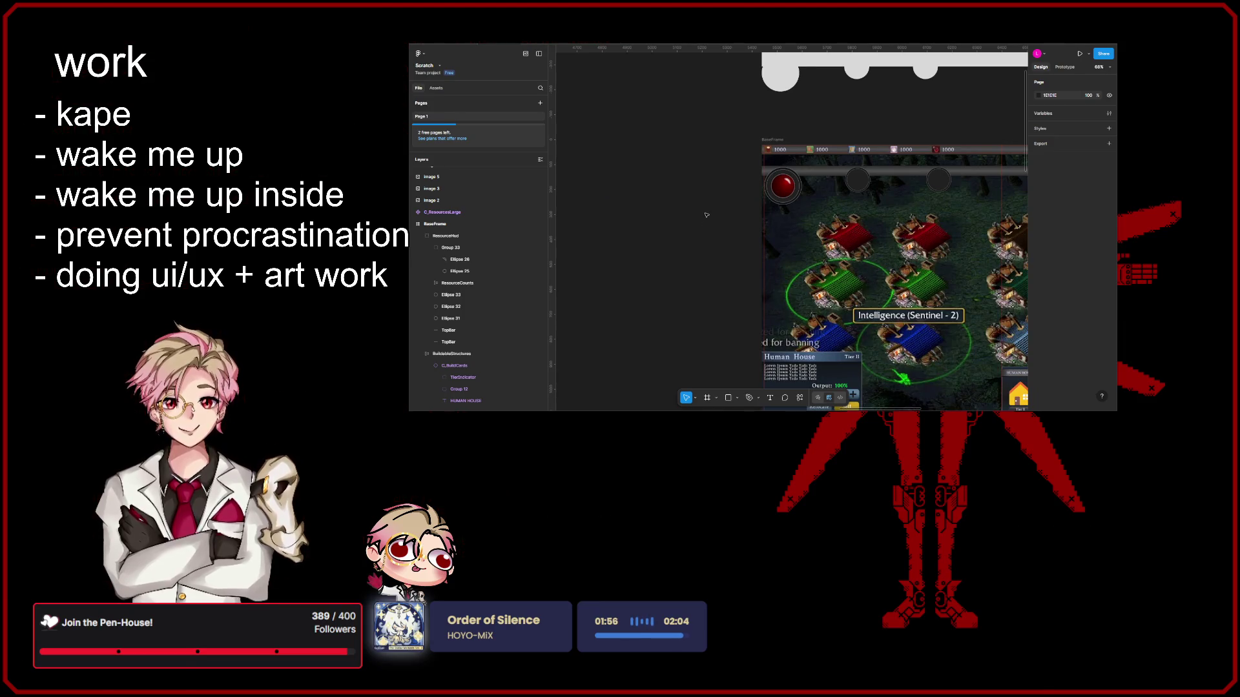
{"action": "scroll", "coordinate": [656, 213], "scroll_direction": "right", "scroll_amount": 2}
{"action": "scroll", "coordinate": [666, 208], "scroll_direction": "right", "scroll_amount": 2}
{"action": "scroll", "coordinate": [667, 208], "scroll_direction": "down", "scroll_amount": 1}
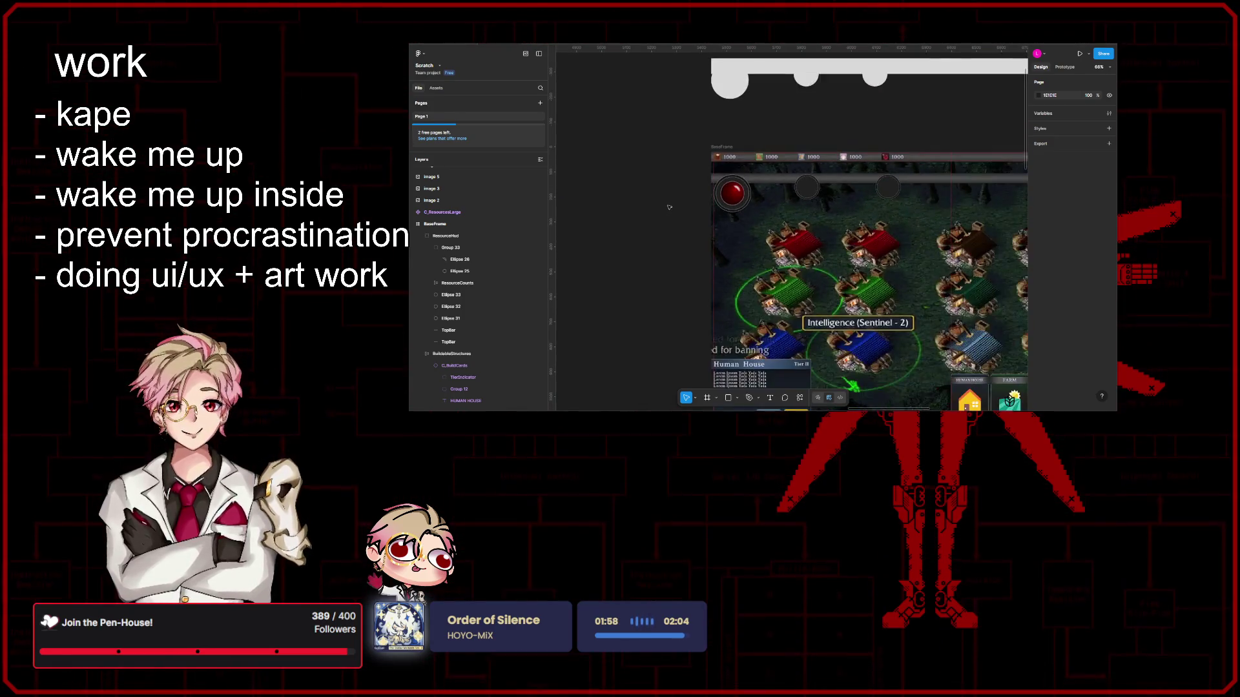
{"action": "scroll", "coordinate": [669, 212], "scroll_direction": "down", "scroll_amount": 2}
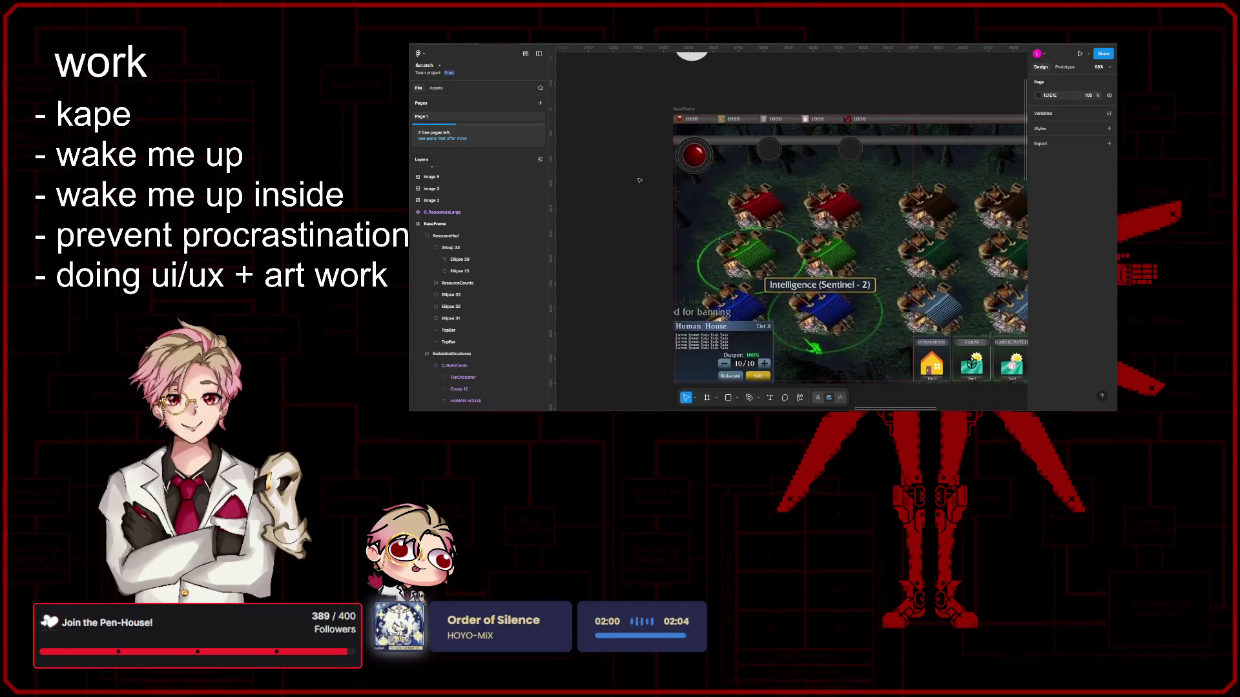
{"action": "scroll", "coordinate": [631, 192], "scroll_direction": "down", "scroll_amount": 2}
{"action": "scroll", "coordinate": [643, 208], "scroll_direction": "up", "scroll_amount": 1}
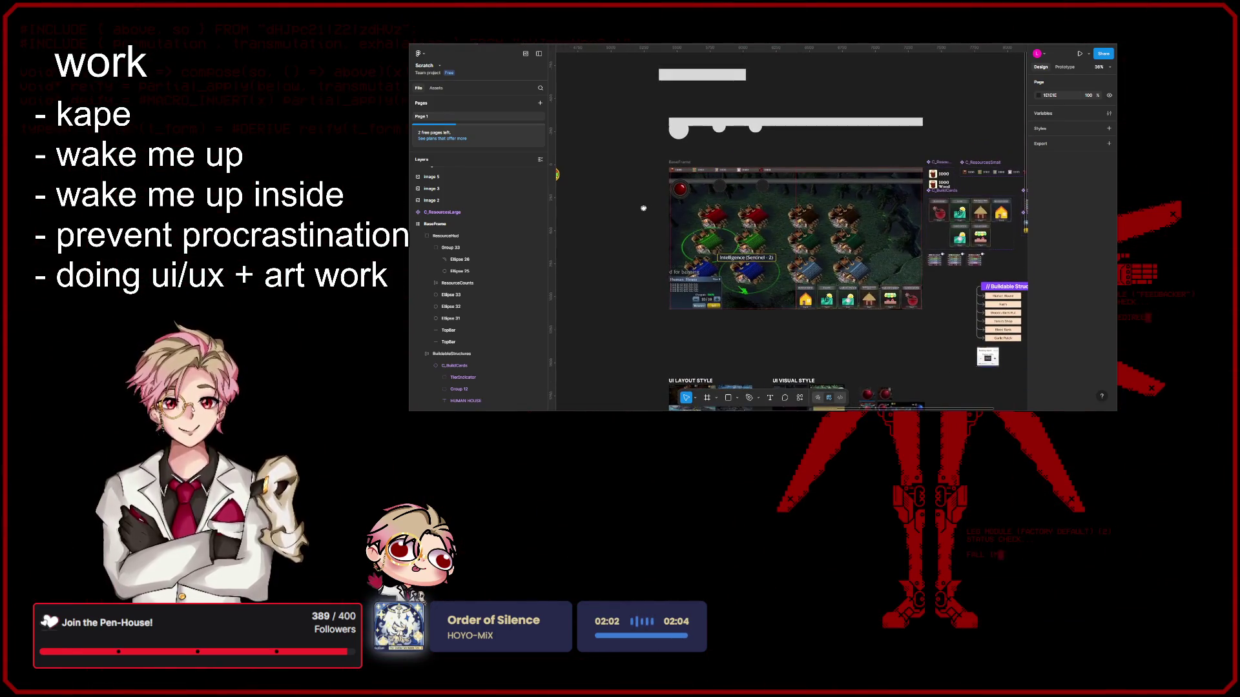
{"action": "scroll", "coordinate": [638, 210], "scroll_direction": "up", "scroll_amount": 2}
{"action": "scroll", "coordinate": [634, 214], "scroll_direction": "up", "scroll_amount": 2}
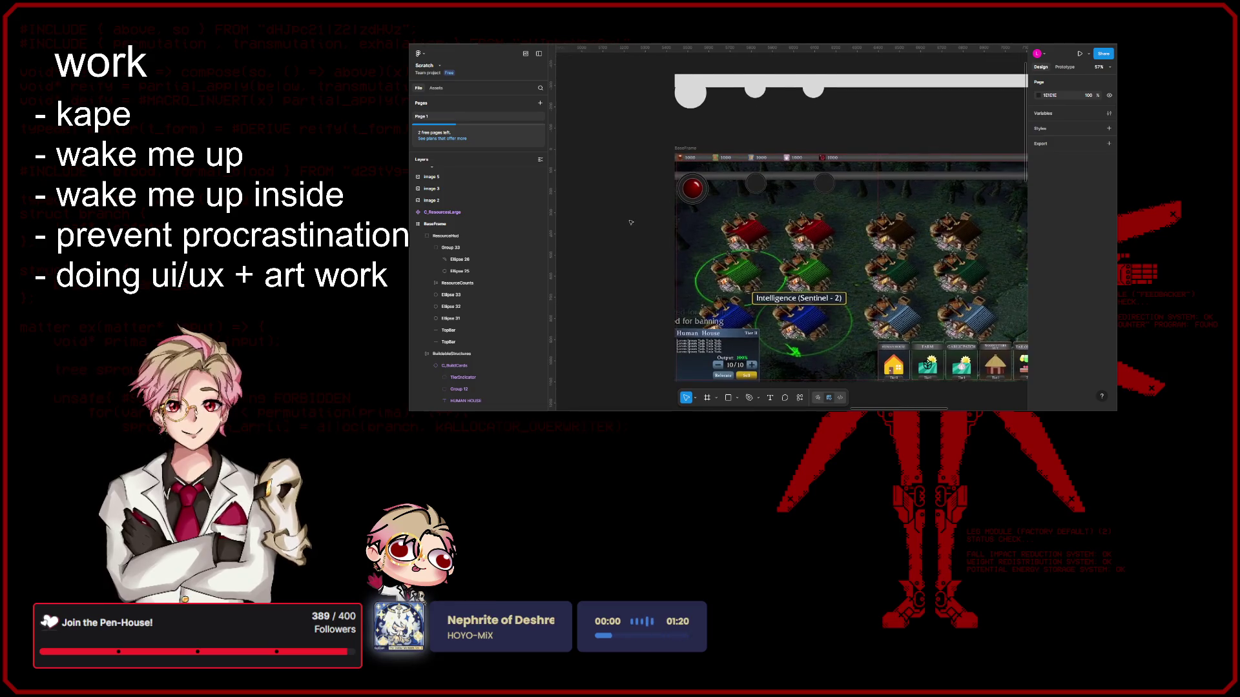
{"action": "scroll", "coordinate": [630, 222], "scroll_direction": "up", "scroll_amount": 2}
{"action": "scroll", "coordinate": [630, 220], "scroll_direction": "up", "scroll_amount": 2}
{"action": "scroll", "coordinate": [633, 219], "scroll_direction": "down", "scroll_amount": 3}
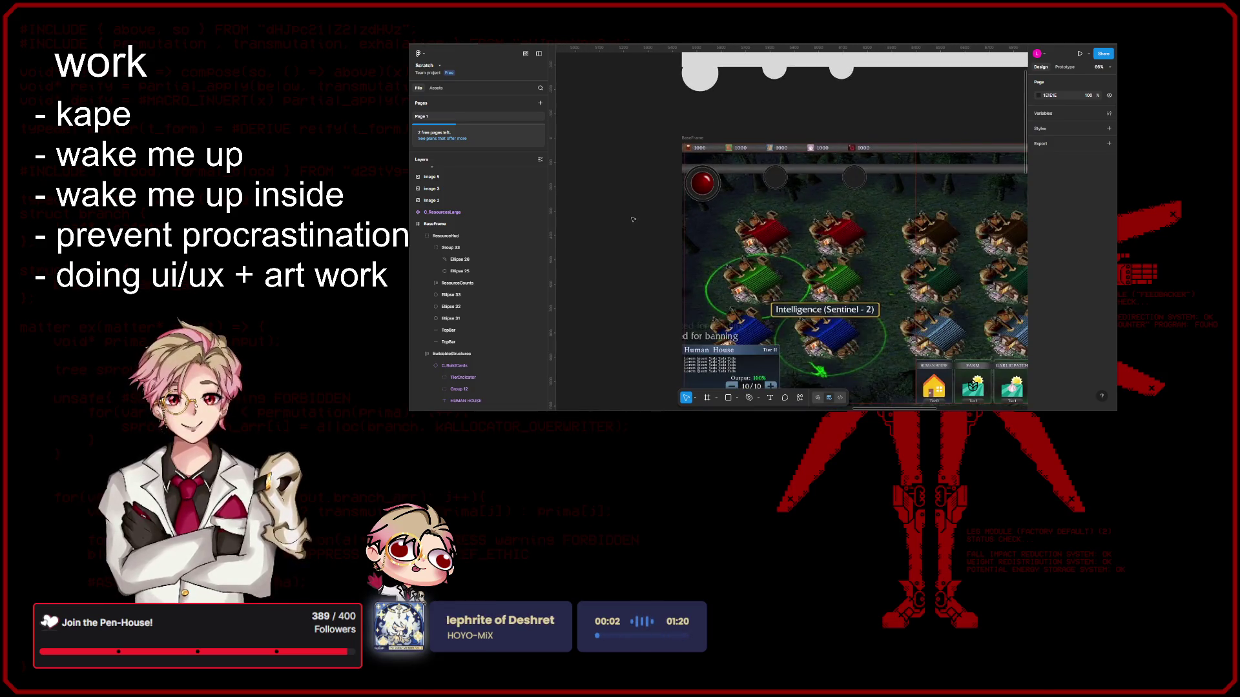
{"action": "scroll", "coordinate": [634, 221], "scroll_direction": "down", "scroll_amount": 2}
{"action": "scroll", "coordinate": [756, 257], "scroll_direction": "down", "scroll_amount": 2}
{"action": "scroll", "coordinate": [800, 276], "scroll_direction": "down", "scroll_amount": 2}
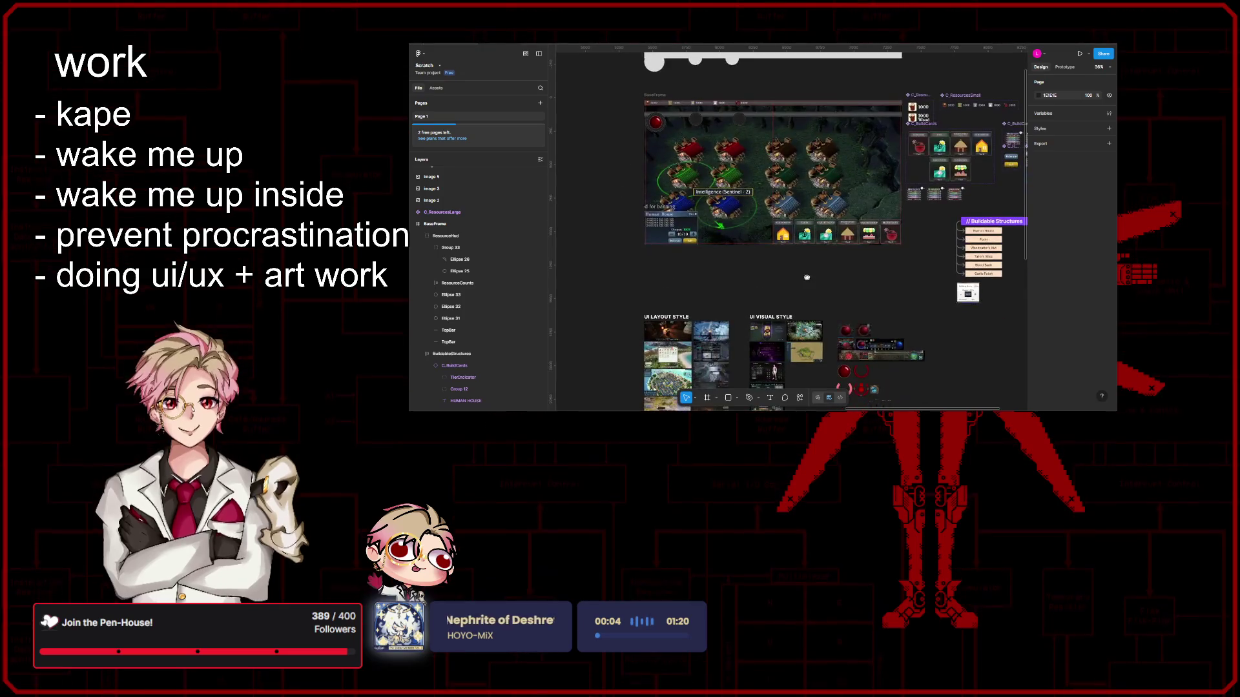
{"action": "scroll", "coordinate": [800, 276], "scroll_direction": "down", "scroll_amount": 2}
{"action": "scroll", "coordinate": [789, 252], "scroll_direction": "down", "scroll_amount": 2}
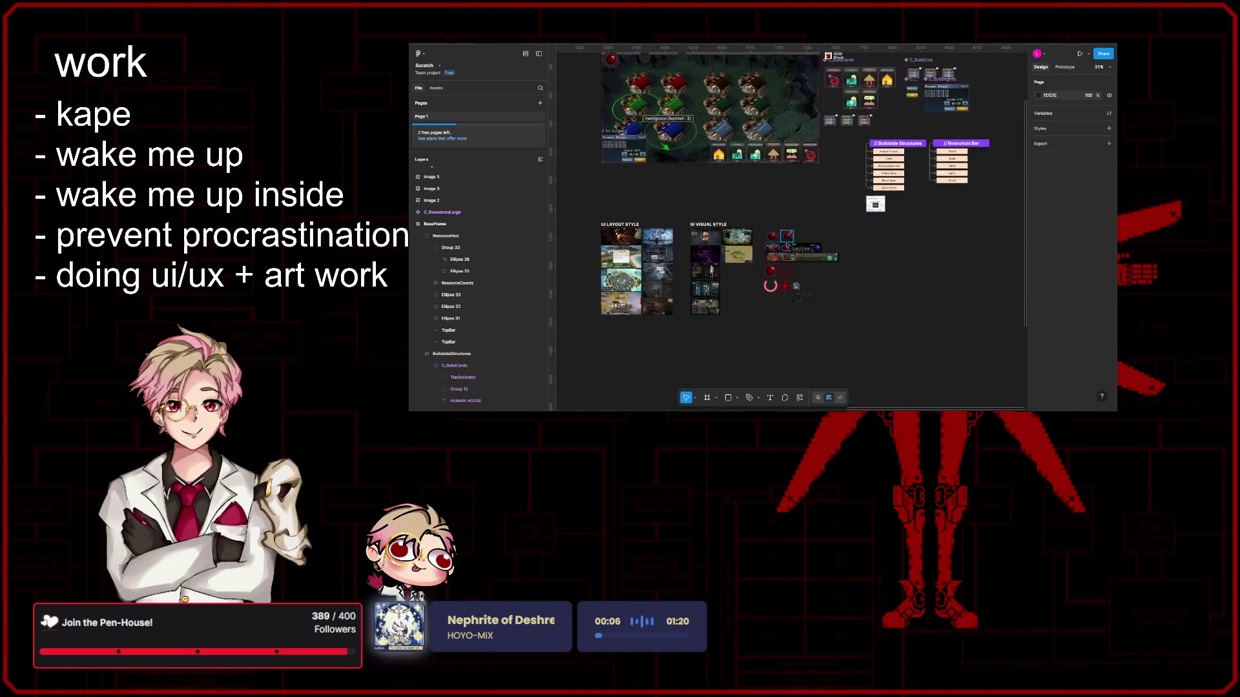
{"action": "scroll", "coordinate": [783, 237], "scroll_direction": "up", "scroll_amount": 3}
{"action": "scroll", "coordinate": [765, 218], "scroll_direction": "up", "scroll_amount": 1}
{"action": "scroll", "coordinate": [746, 194], "scroll_direction": "down", "scroll_amount": 1}
{"action": "scroll", "coordinate": [727, 172], "scroll_direction": "up", "scroll_amount": 1}
{"action": "scroll", "coordinate": [732, 184], "scroll_direction": "up", "scroll_amount": 1}
{"action": "scroll", "coordinate": [751, 221], "scroll_direction": "up", "scroll_amount": 2}
{"action": "scroll", "coordinate": [750, 220], "scroll_direction": "down", "scroll_amount": 3}
{"action": "scroll", "coordinate": [761, 252], "scroll_direction": "up", "scroll_amount": 1}
{"action": "scroll", "coordinate": [770, 276], "scroll_direction": "up", "scroll_amount": 3}
{"action": "scroll", "coordinate": [776, 295], "scroll_direction": "up", "scroll_amount": 2}
{"action": "scroll", "coordinate": [776, 295], "scroll_direction": "up", "scroll_amount": 1}
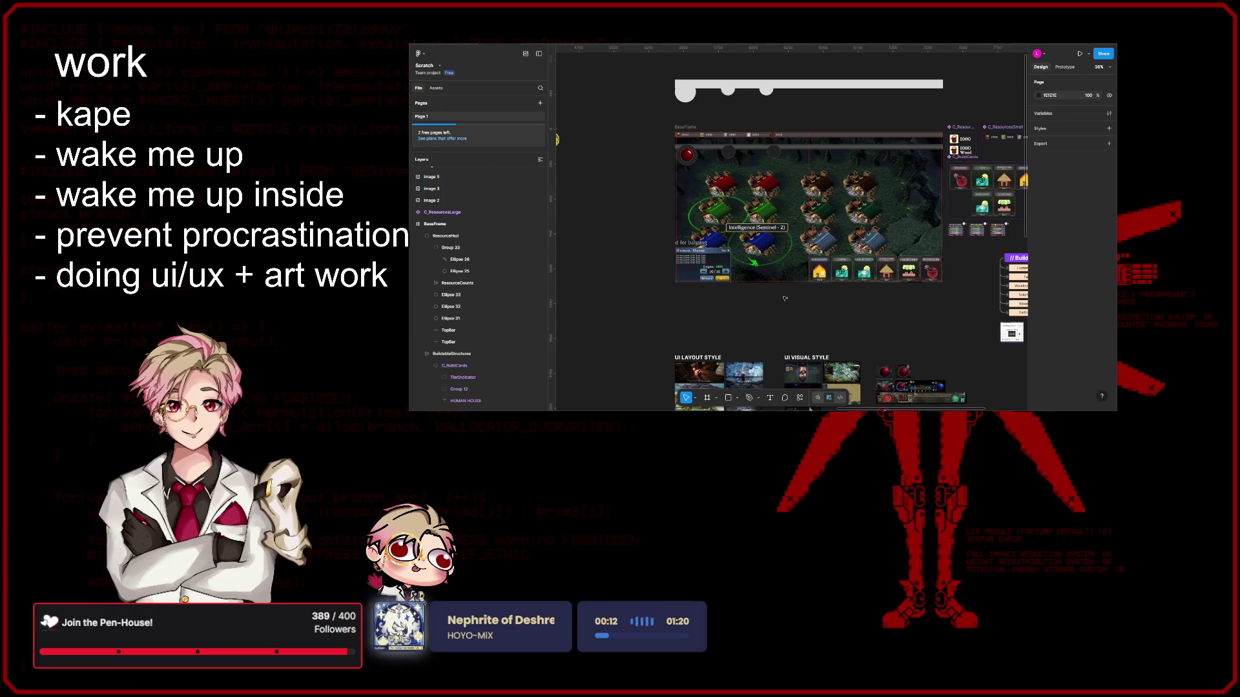
{"action": "scroll", "coordinate": [736, 272], "scroll_direction": "up", "scroll_amount": 1}
{"action": "scroll", "coordinate": [675, 230], "scroll_direction": "up", "scroll_amount": 2}
{"action": "scroll", "coordinate": [675, 231], "scroll_direction": "up", "scroll_amount": 1}
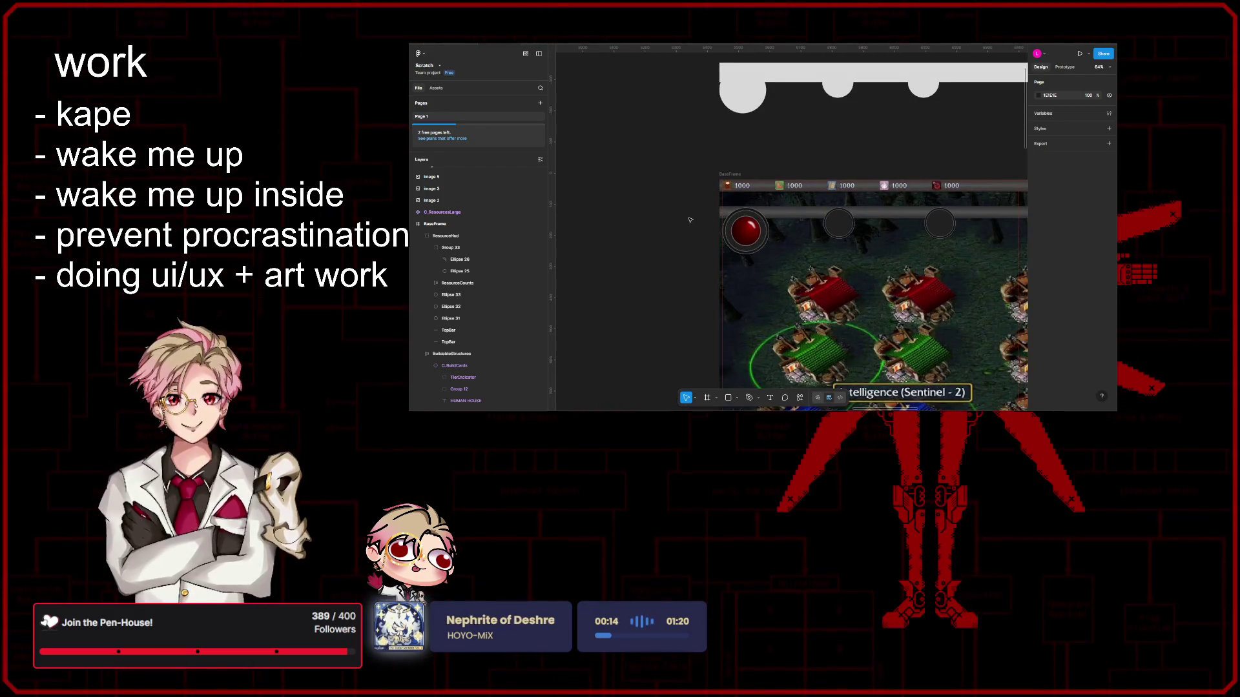
{"action": "scroll", "coordinate": [657, 222], "scroll_direction": "up", "scroll_amount": 1}
{"action": "scroll", "coordinate": [830, 262], "scroll_direction": "down", "scroll_amount": 2}
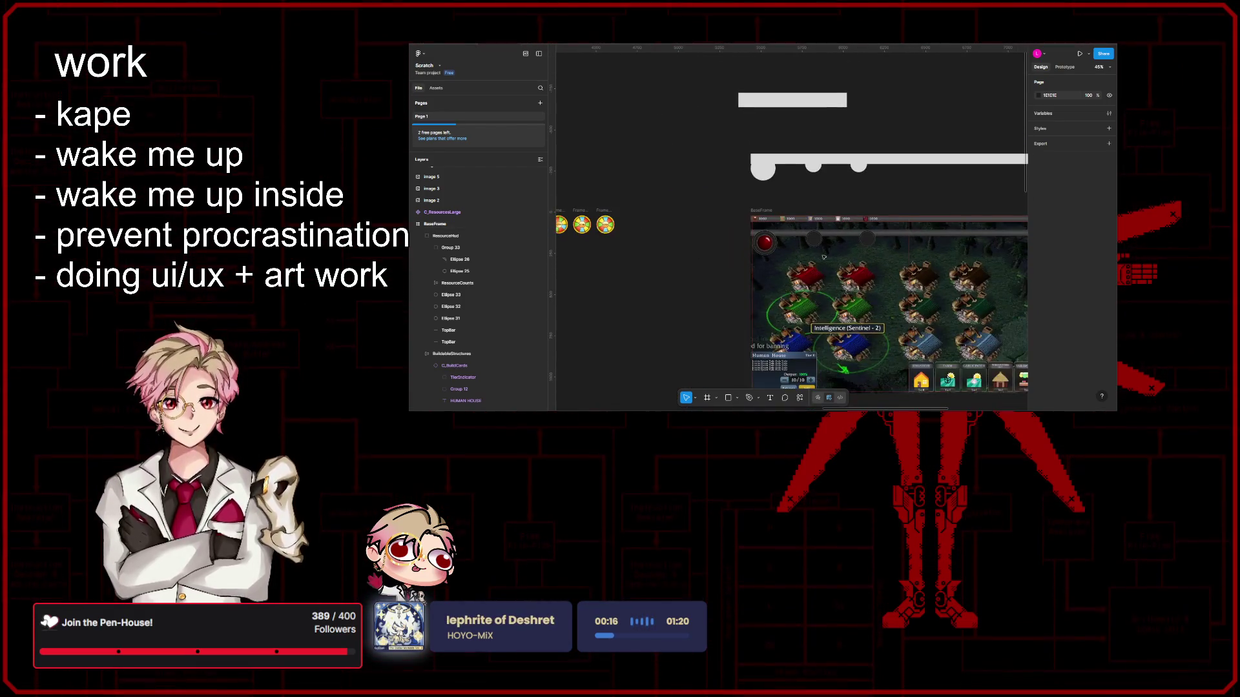
{"action": "scroll", "coordinate": [617, 311], "scroll_direction": "down", "scroll_amount": 1}
{"action": "scroll", "coordinate": [616, 311], "scroll_direction": "left", "scroll_amount": 1}
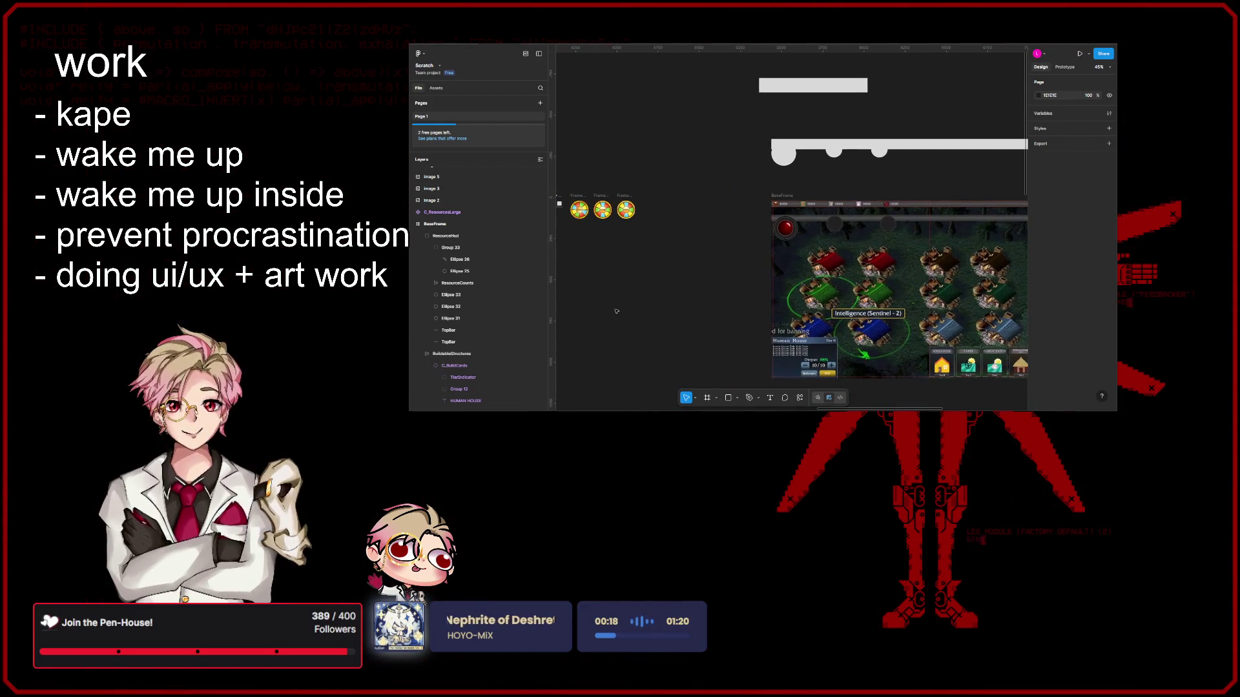
{"action": "scroll", "coordinate": [788, 338], "scroll_direction": "left", "scroll_amount": 3}
{"action": "scroll", "coordinate": [789, 339], "scroll_direction": "left", "scroll_amount": 2}
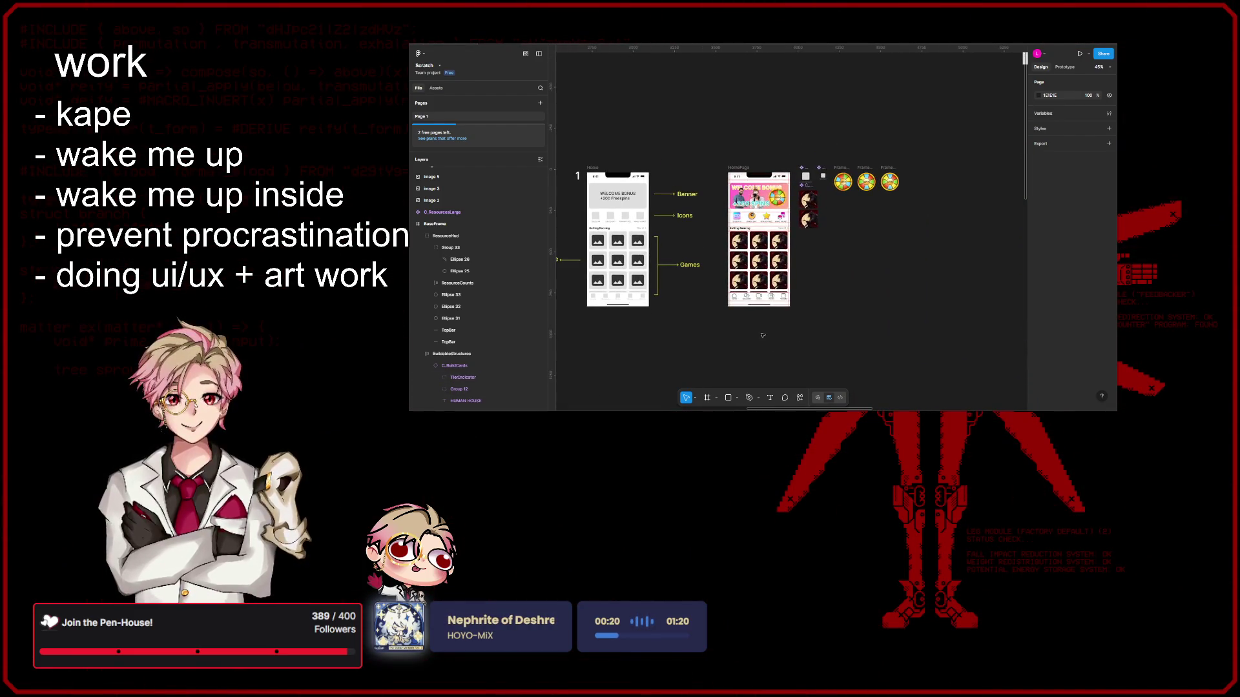
{"action": "scroll", "coordinate": [765, 333], "scroll_direction": "right", "scroll_amount": 3}
{"action": "scroll", "coordinate": [788, 328], "scroll_direction": "left", "scroll_amount": 2}
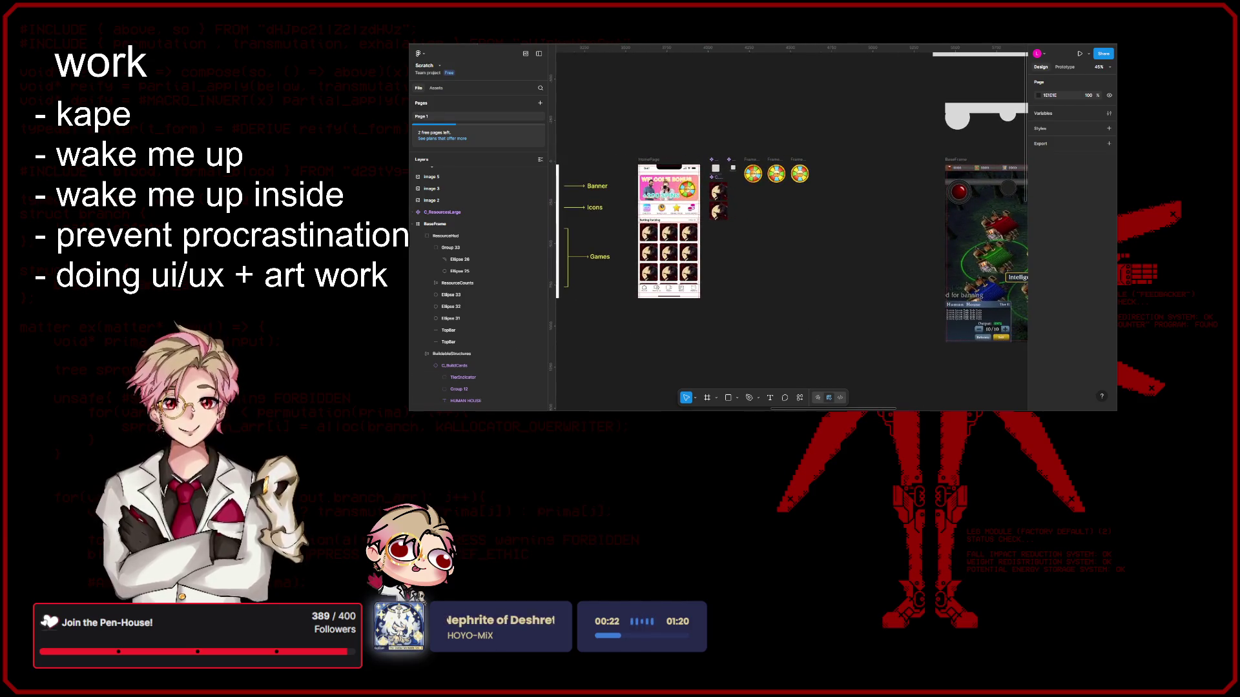
{"action": "scroll", "coordinate": [885, 297], "scroll_direction": "right", "scroll_amount": 3}
{"action": "scroll", "coordinate": [884, 297], "scroll_direction": "down", "scroll_amount": 3}
{"action": "scroll", "coordinate": [884, 297], "scroll_direction": "right", "scroll_amount": 2}
{"action": "scroll", "coordinate": [884, 298], "scroll_direction": "up", "scroll_amount": 1}
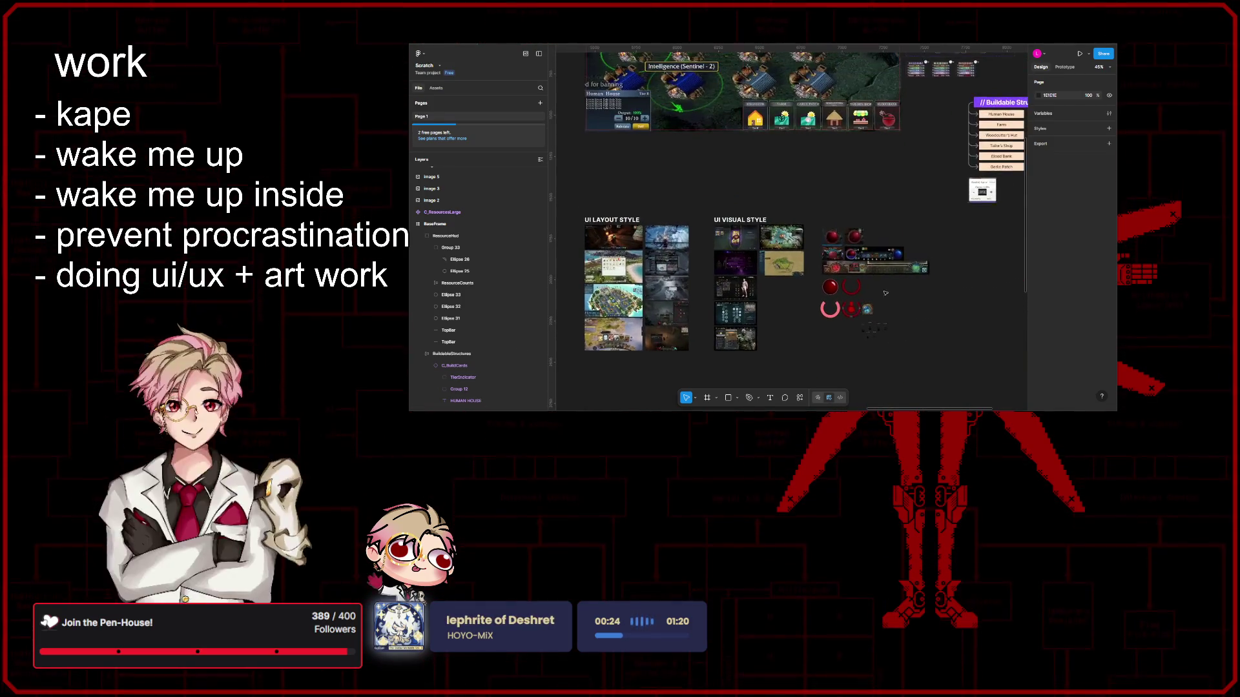
{"action": "scroll", "coordinate": [745, 309], "scroll_direction": "up", "scroll_amount": 3}
{"action": "scroll", "coordinate": [745, 308], "scroll_direction": "down", "scroll_amount": 1}
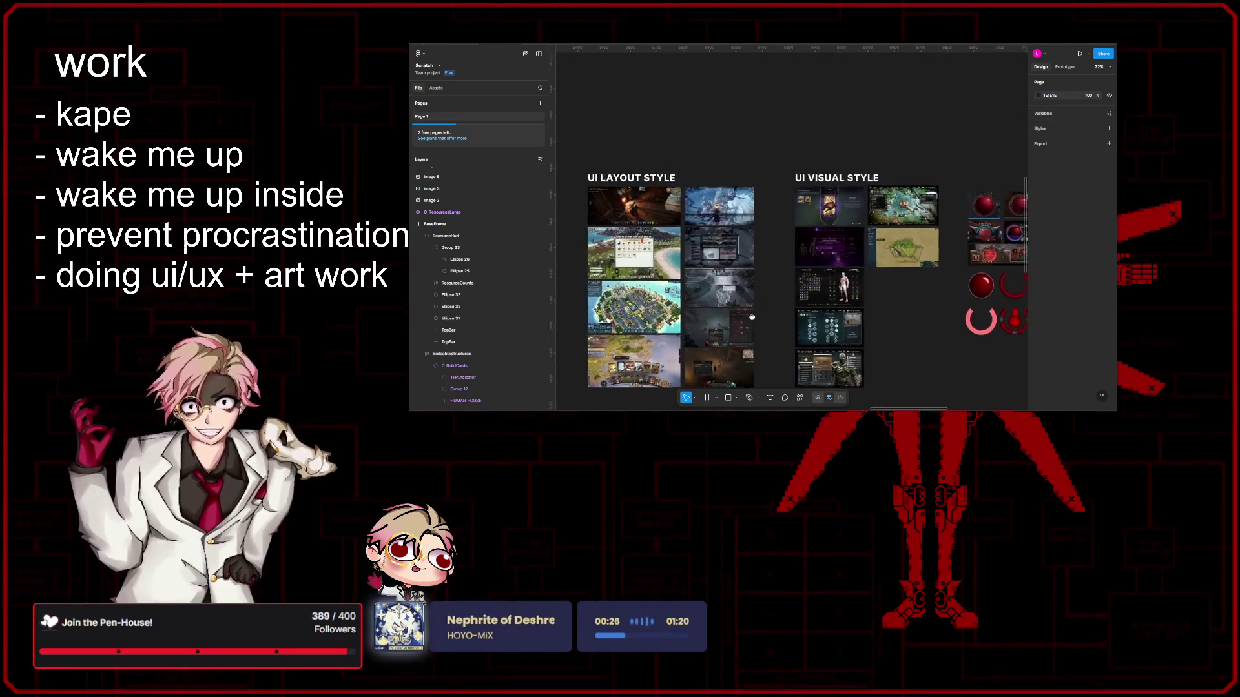
{"action": "scroll", "coordinate": [745, 309], "scroll_direction": "up", "scroll_amount": 3}
{"action": "scroll", "coordinate": [740, 245], "scroll_direction": "up", "scroll_amount": 3}
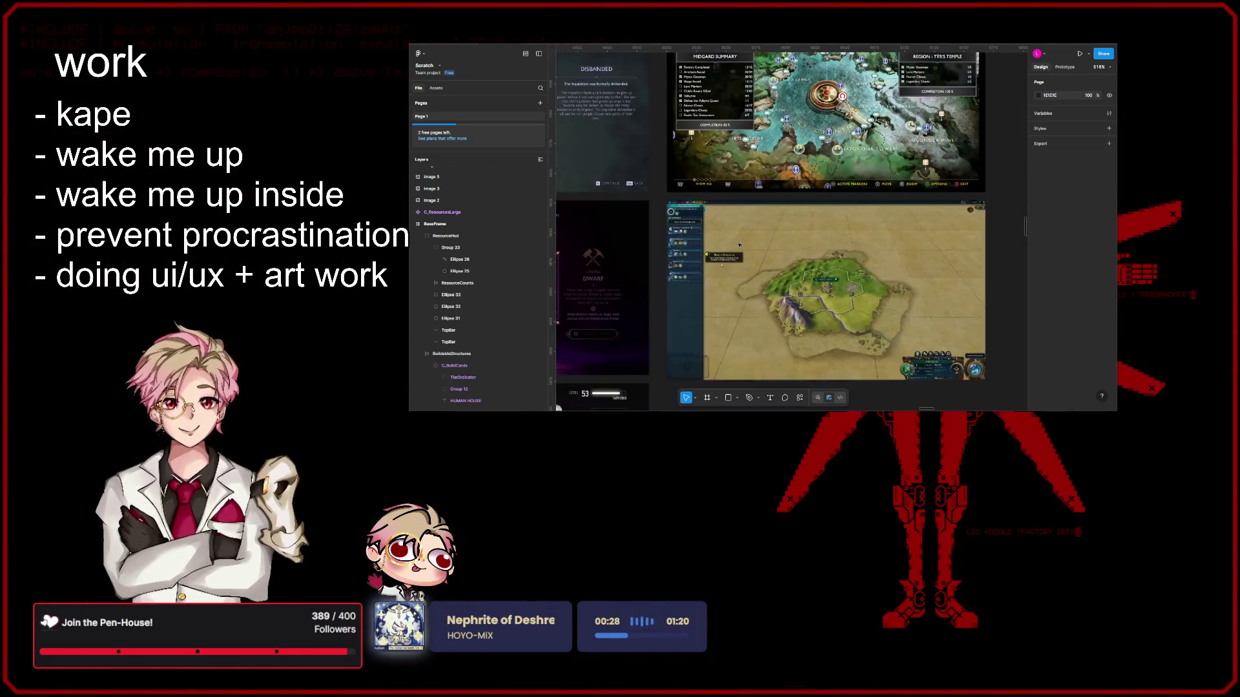
{"action": "scroll", "coordinate": [840, 358], "scroll_direction": "up", "scroll_amount": 2}
{"action": "scroll", "coordinate": [814, 334], "scroll_direction": "up", "scroll_amount": 2}
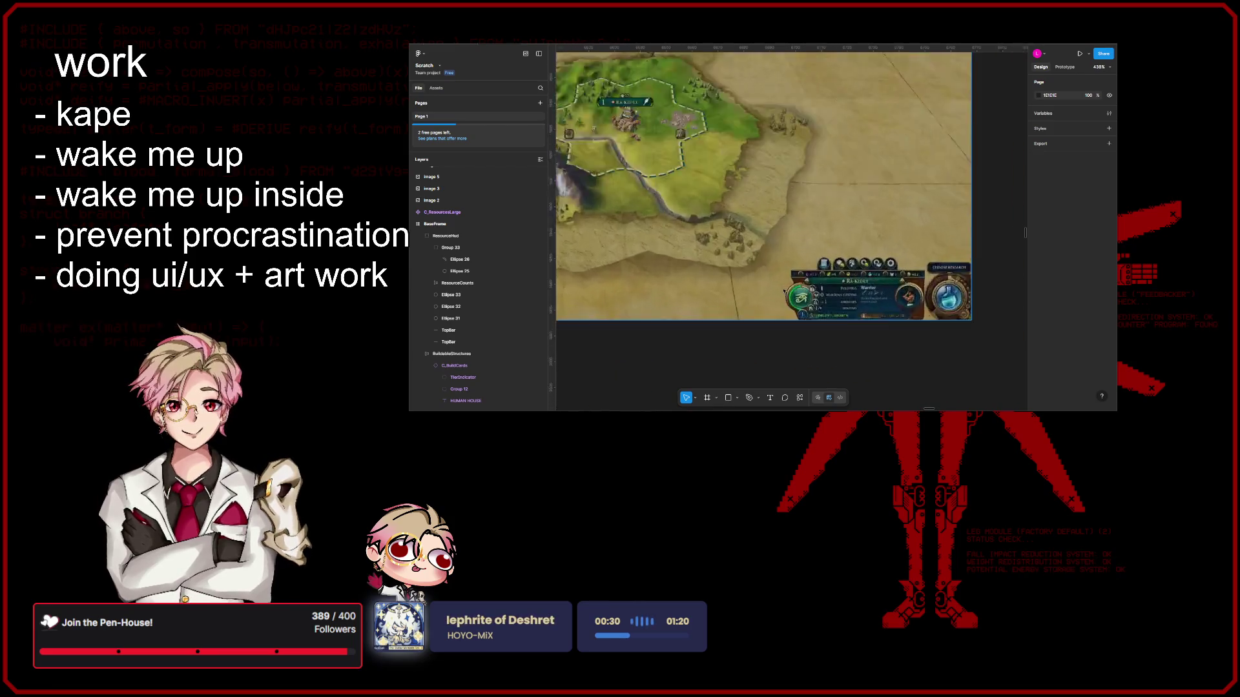
{"action": "scroll", "coordinate": [784, 309], "scroll_direction": "up", "scroll_amount": 2}
{"action": "scroll", "coordinate": [760, 292], "scroll_direction": "up", "scroll_amount": 2}
{"action": "scroll", "coordinate": [760, 292], "scroll_direction": "up", "scroll_amount": 2}
{"action": "scroll", "coordinate": [836, 250], "scroll_direction": "up", "scroll_amount": 1}
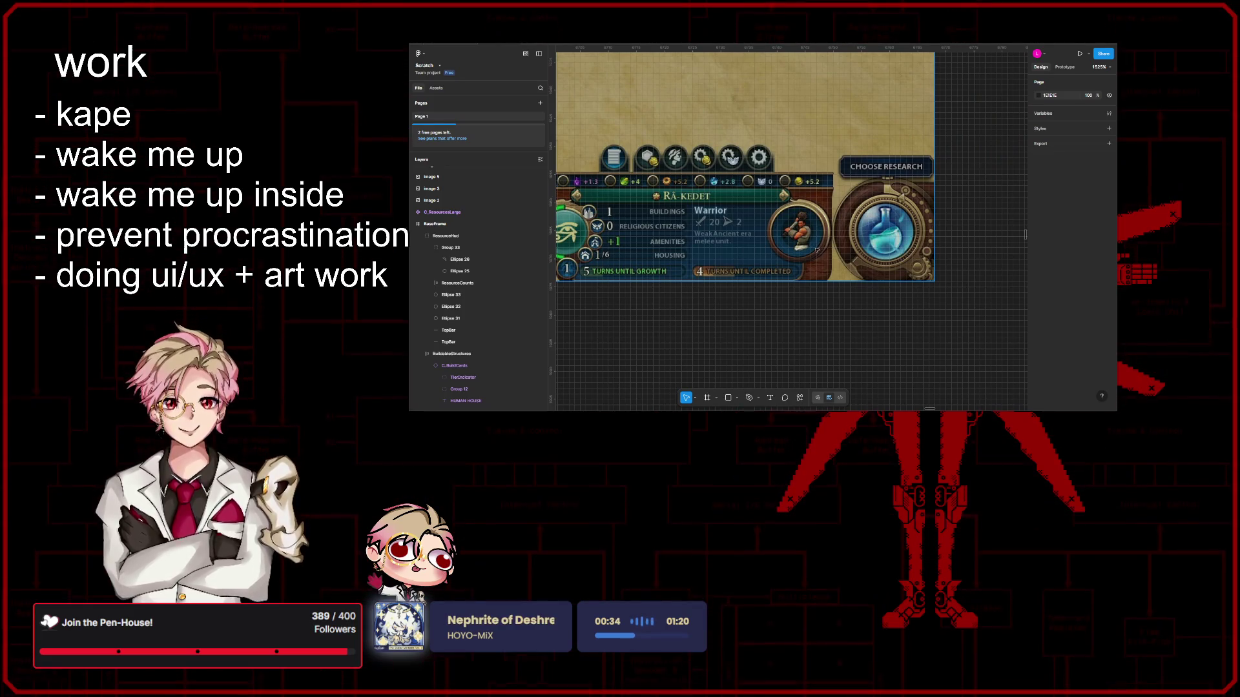
{"action": "scroll", "coordinate": [802, 253], "scroll_direction": "left", "scroll_amount": 3}
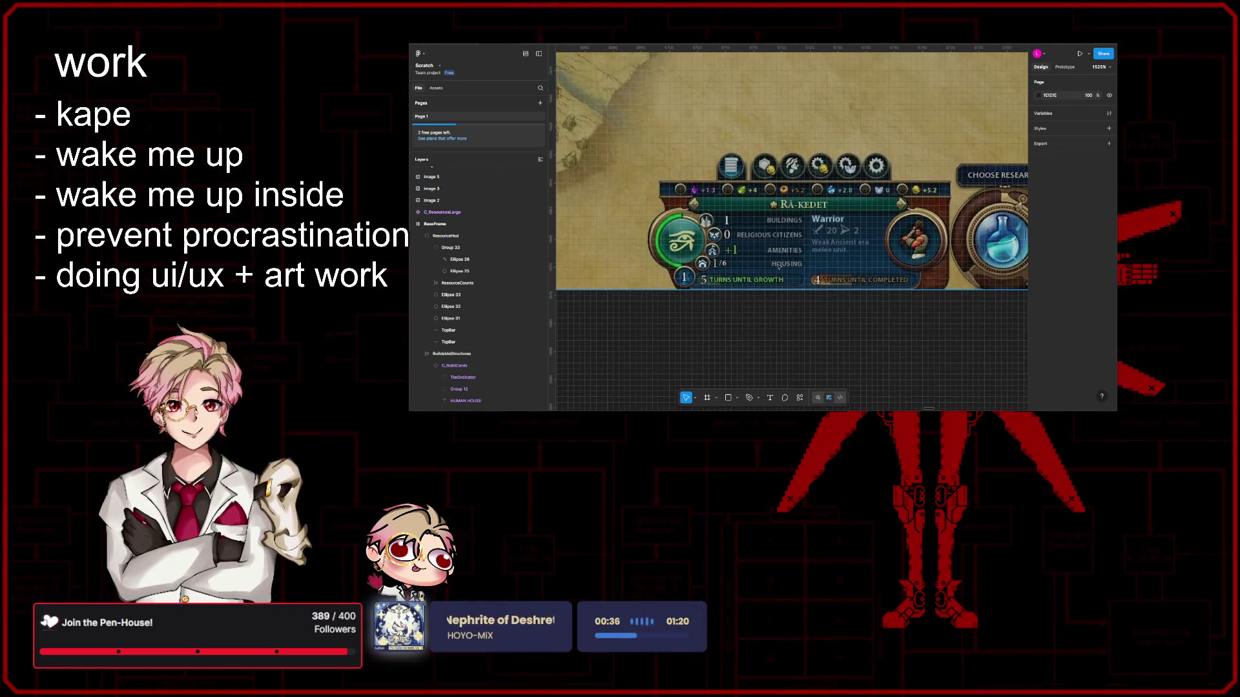
{"action": "scroll", "coordinate": [768, 263], "scroll_direction": "left", "scroll_amount": 2}
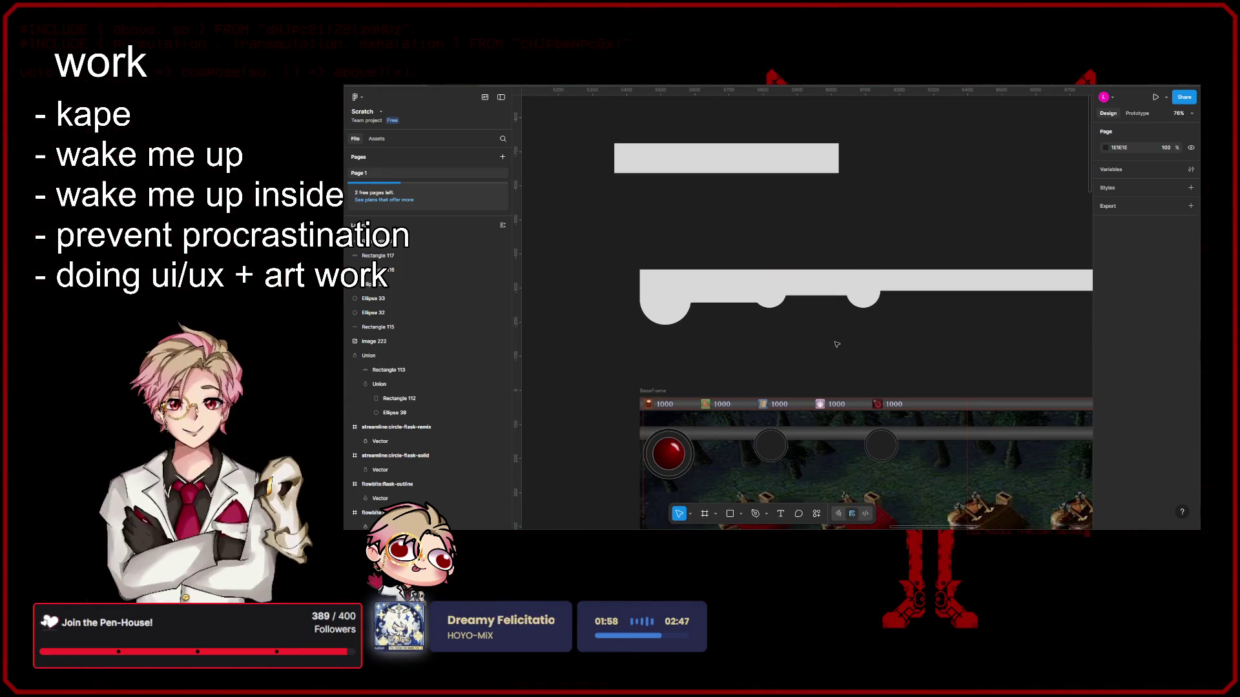
{"action": "scroll", "coordinate": [853, 330], "scroll_direction": "down", "scroll_amount": 3}
{"action": "scroll", "coordinate": [862, 291], "scroll_direction": "left", "scroll_amount": 2}
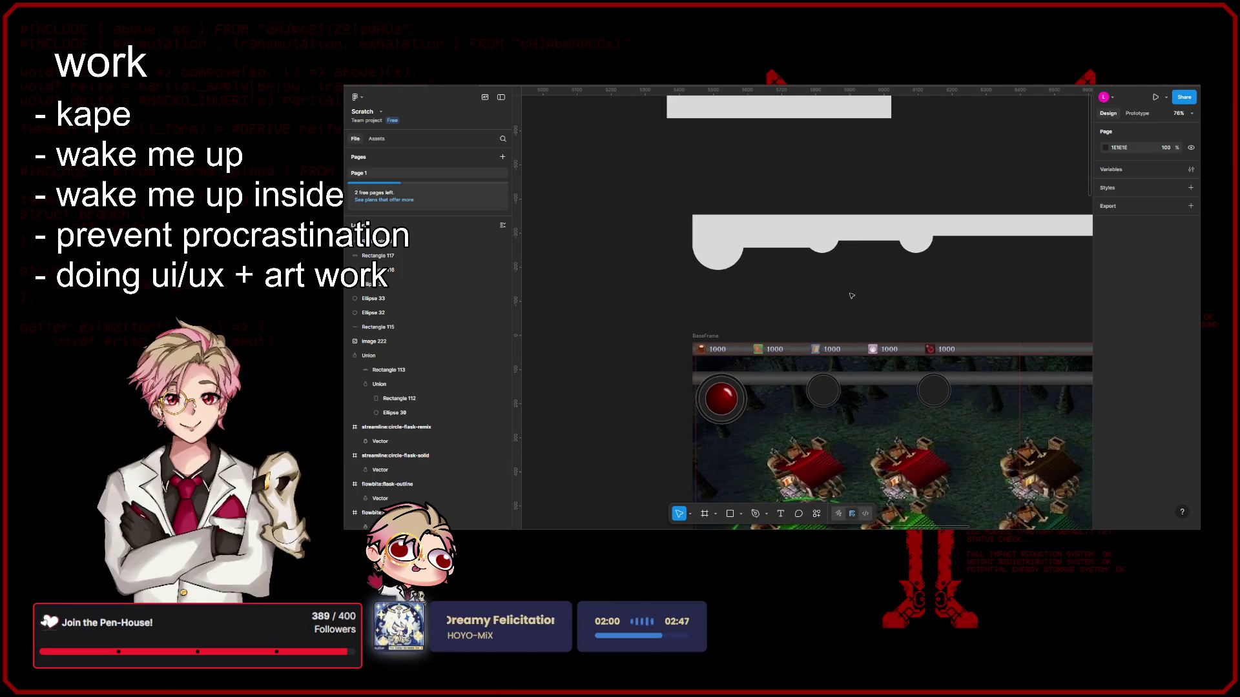
{"action": "scroll", "coordinate": [855, 292], "scroll_direction": "down", "scroll_amount": 1}
{"action": "scroll", "coordinate": [842, 288], "scroll_direction": "up", "scroll_amount": 2}
{"action": "scroll", "coordinate": [822, 279], "scroll_direction": "up", "scroll_amount": 2}
{"action": "scroll", "coordinate": [825, 277], "scroll_direction": "down", "scroll_amount": 2}
{"action": "scroll", "coordinate": [831, 275], "scroll_direction": "up", "scroll_amount": 2}
{"action": "scroll", "coordinate": [835, 272], "scroll_direction": "left", "scroll_amount": 2}
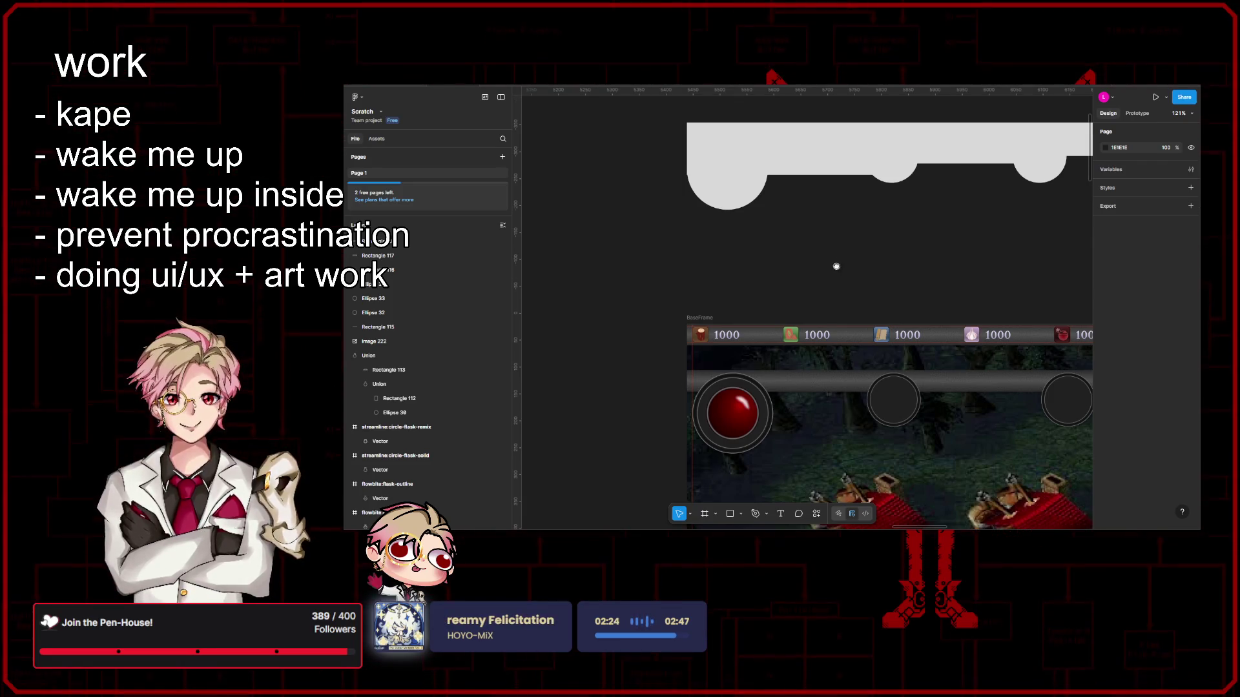
{"action": "scroll", "coordinate": [836, 270], "scroll_direction": "down", "scroll_amount": 2}
{"action": "scroll", "coordinate": [836, 269], "scroll_direction": "right", "scroll_amount": 2}
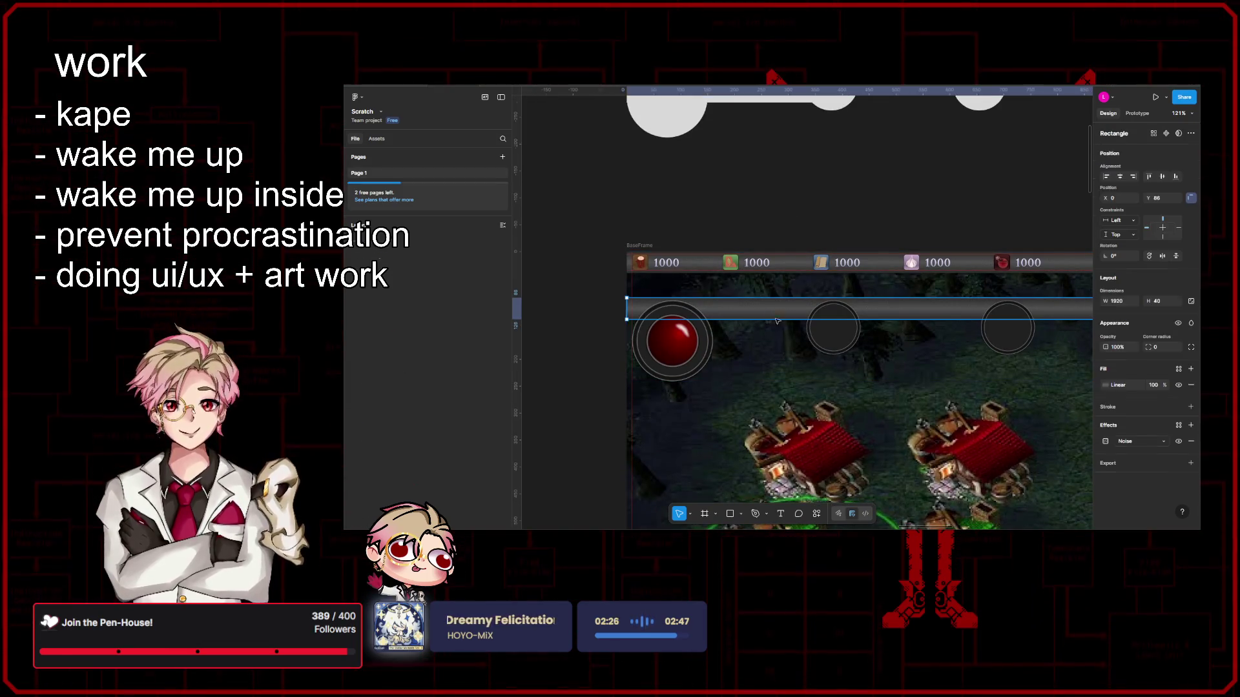
{"action": "scroll", "coordinate": [747, 309], "scroll_direction": "down", "scroll_amount": 3}
{"action": "scroll", "coordinate": [717, 307], "scroll_direction": "down", "scroll_amount": 3}
{"action": "scroll", "coordinate": [694, 303], "scroll_direction": "down", "scroll_amount": 2}
{"action": "scroll", "coordinate": [693, 304], "scroll_direction": "up", "scroll_amount": 1}
{"action": "scroll", "coordinate": [693, 304], "scroll_direction": "up", "scroll_amount": 1}
{"action": "scroll", "coordinate": [669, 306], "scroll_direction": "up", "scroll_amount": 1}
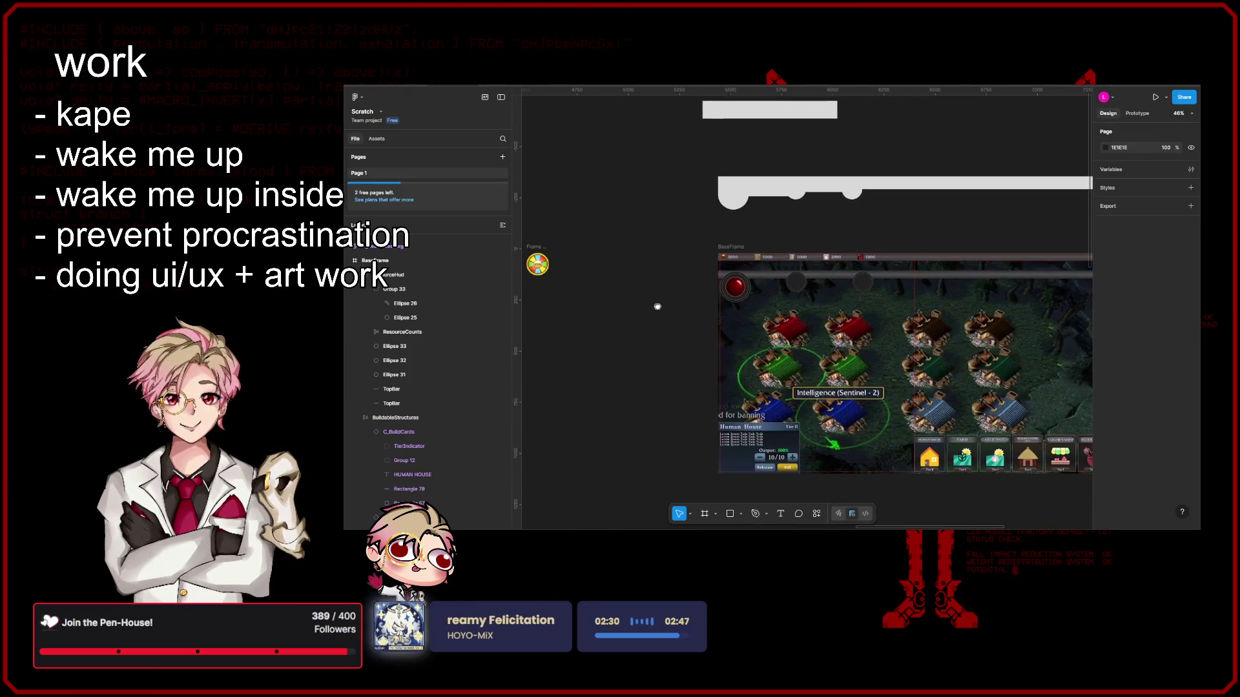
Step: Preview the BaseFrame game mockup and close the preview
{"action": "left_click_drag", "start_coordinate": [657, 307], "coordinate": [655, 239]}
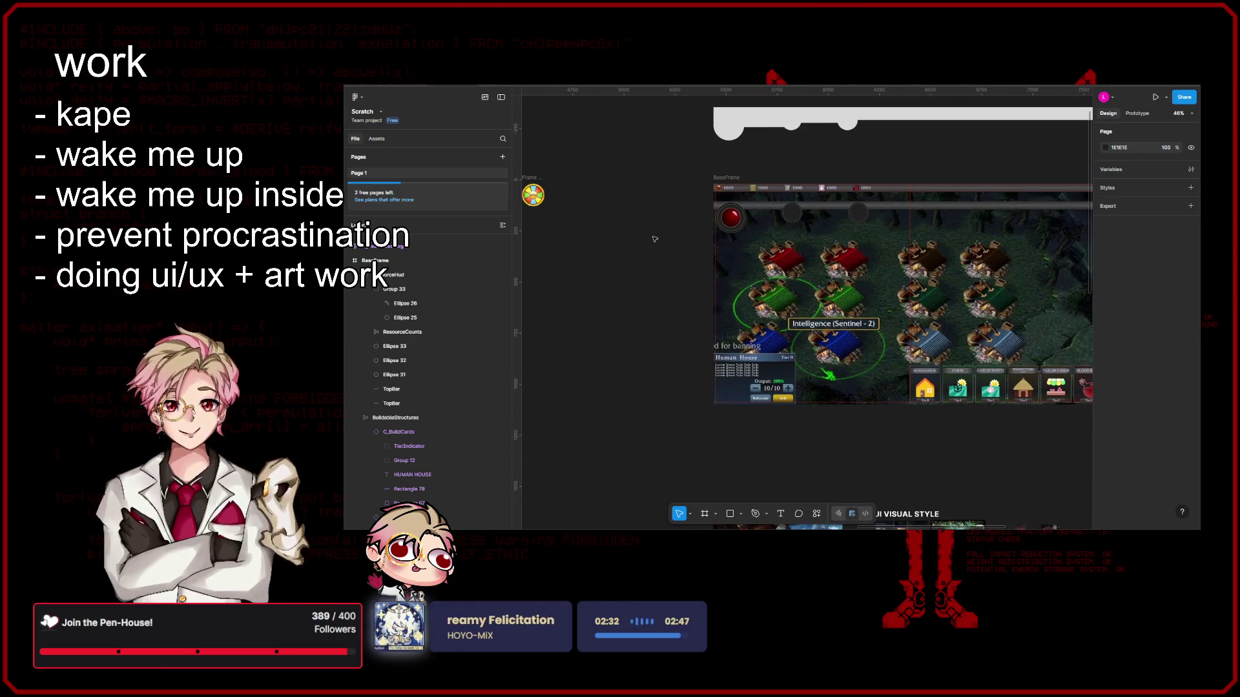
{"action": "left_click", "coordinate": [724, 178]}
{"action": "key", "text": "shift+space"}
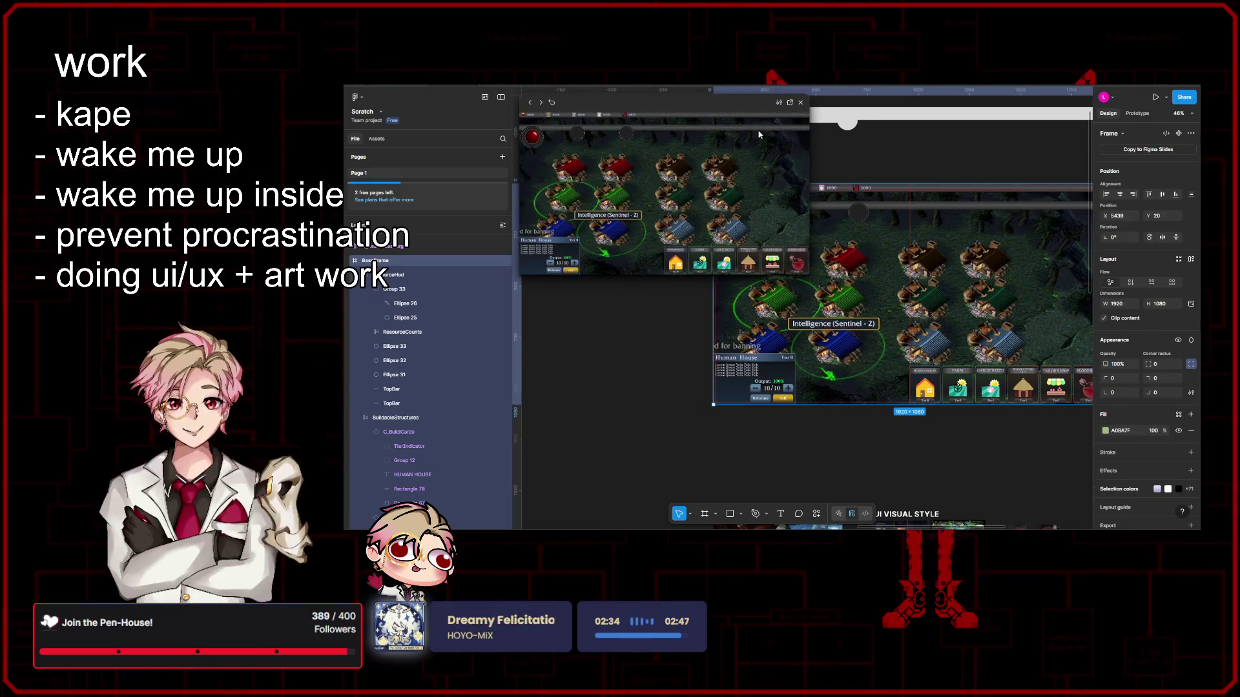
{"action": "left_click", "coordinate": [800, 102]}
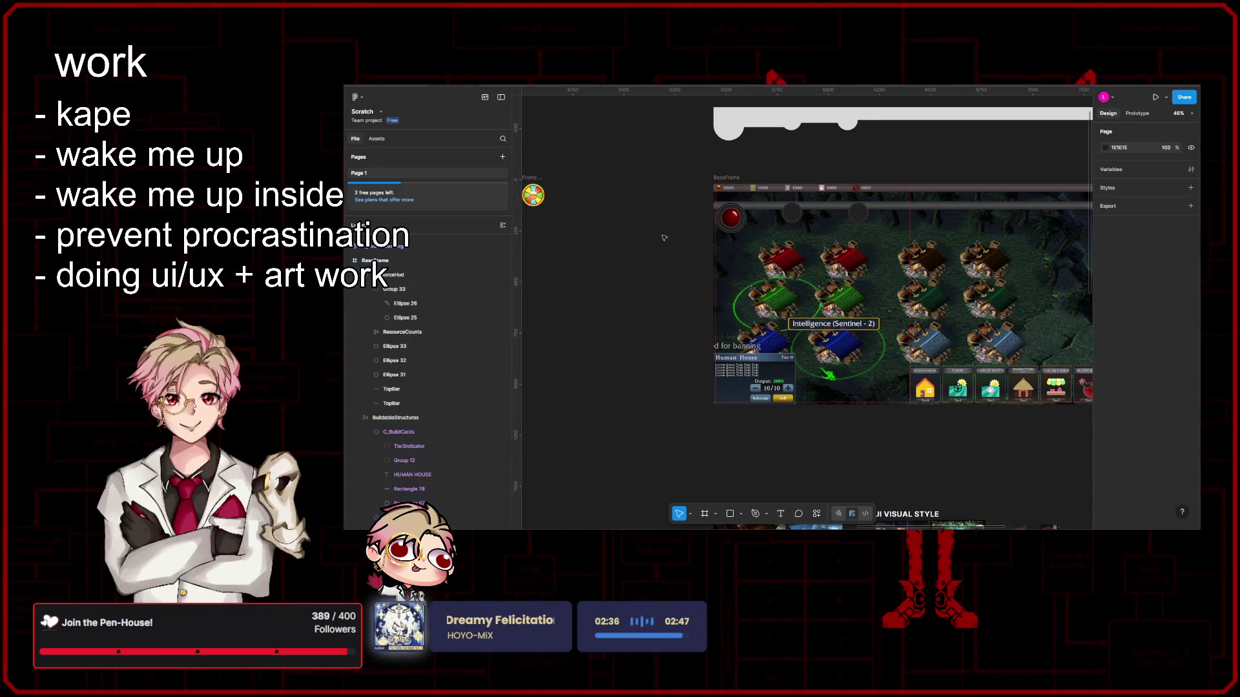
{"action": "left_click", "coordinate": [668, 273]}
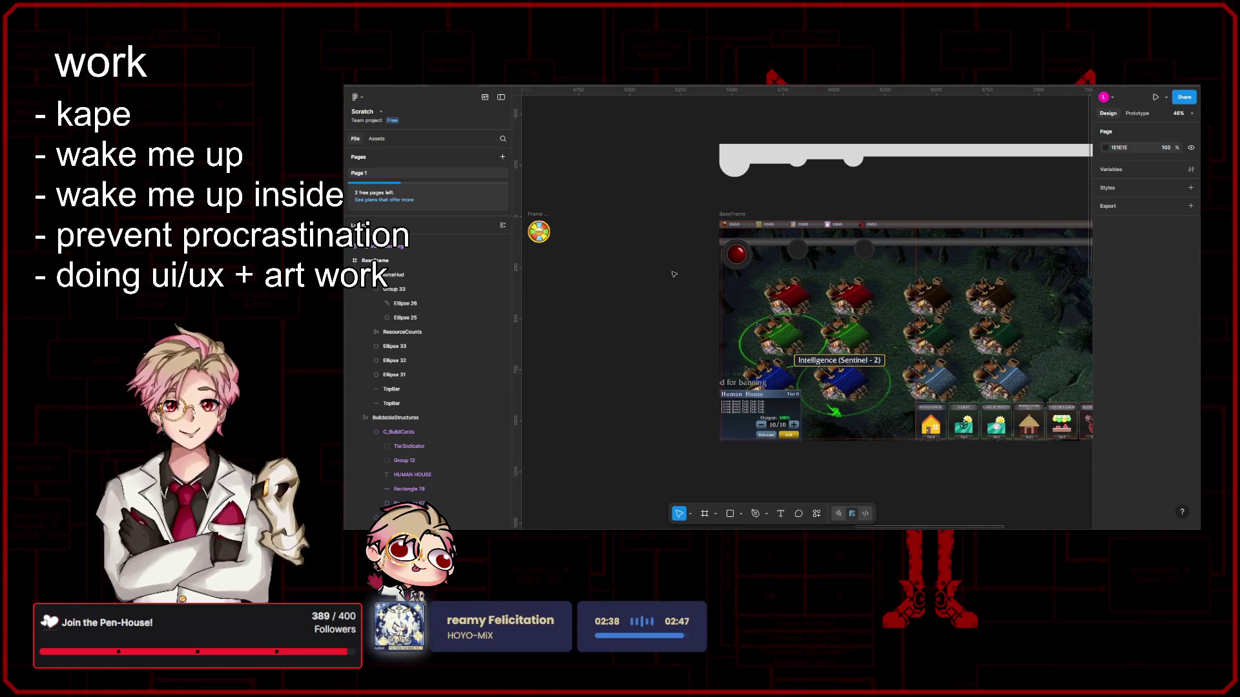
{"action": "scroll", "coordinate": [691, 263], "scroll_direction": "up", "scroll_amount": 2}
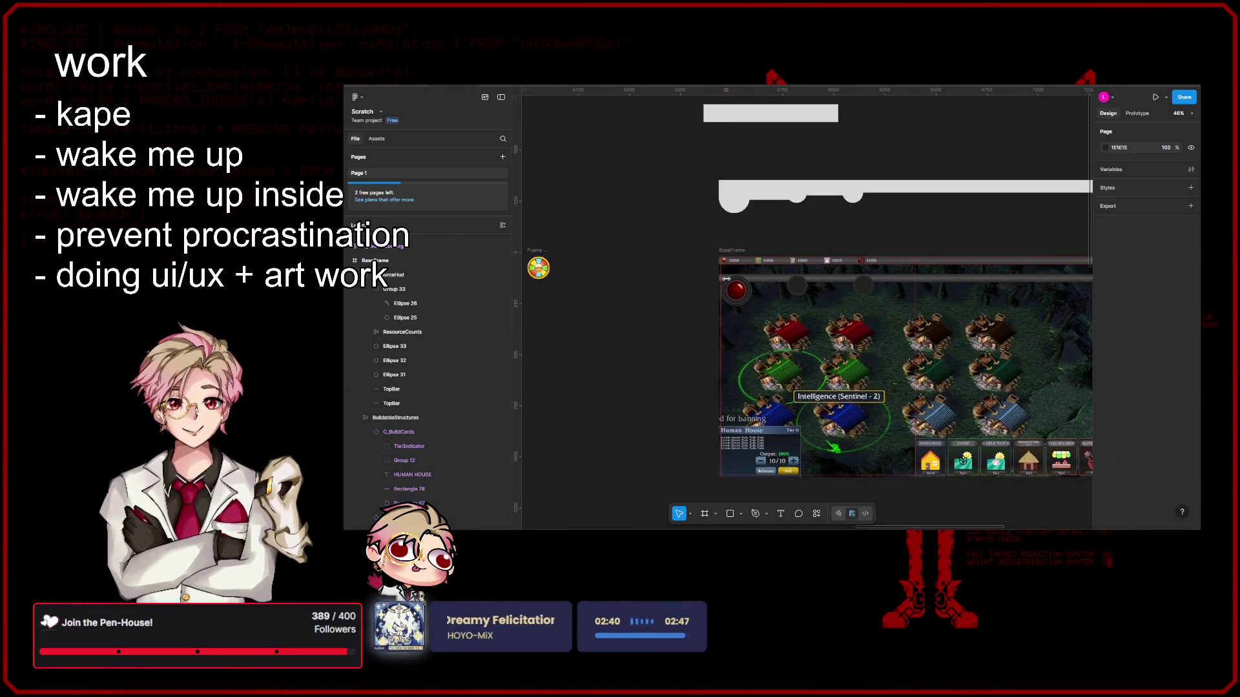
{"action": "scroll", "coordinate": [713, 288], "scroll_direction": "up", "scroll_amount": 5}
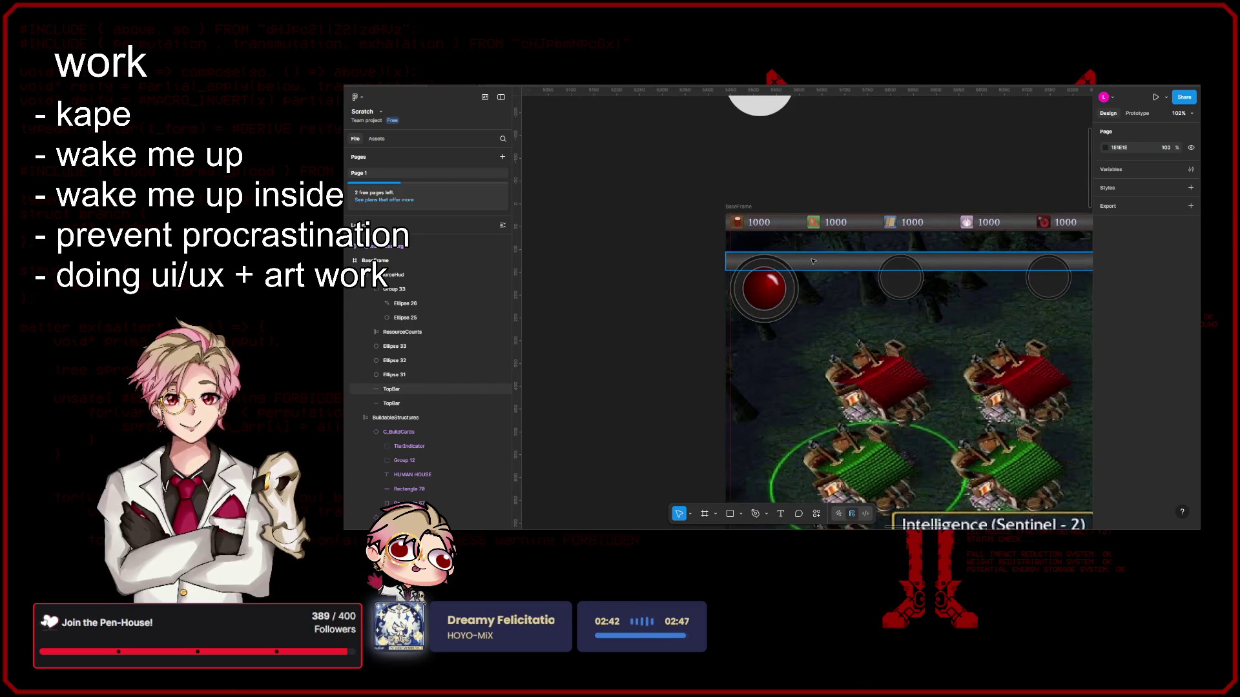
Step: Stretch the TopBar strip from 40 to about 74 px high behind the sockets
{"action": "left_click", "coordinate": [820, 261]}
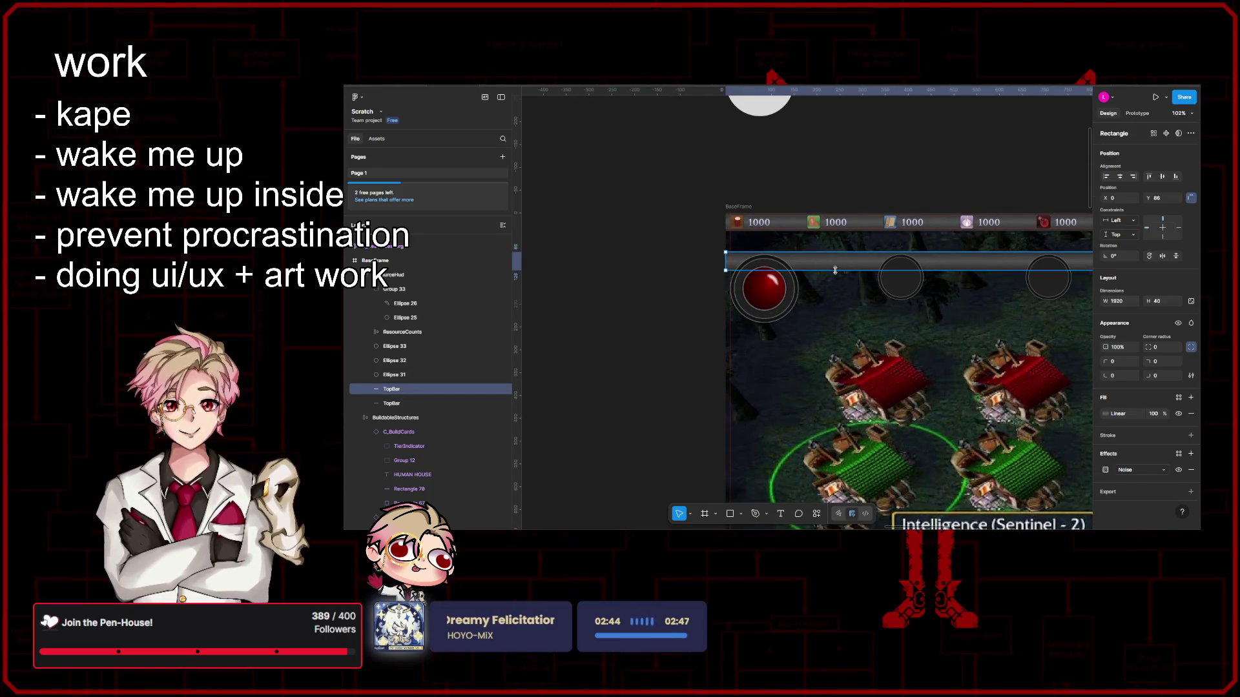
{"action": "left_click_drag", "start_coordinate": [830, 269], "coordinate": [833, 322]}
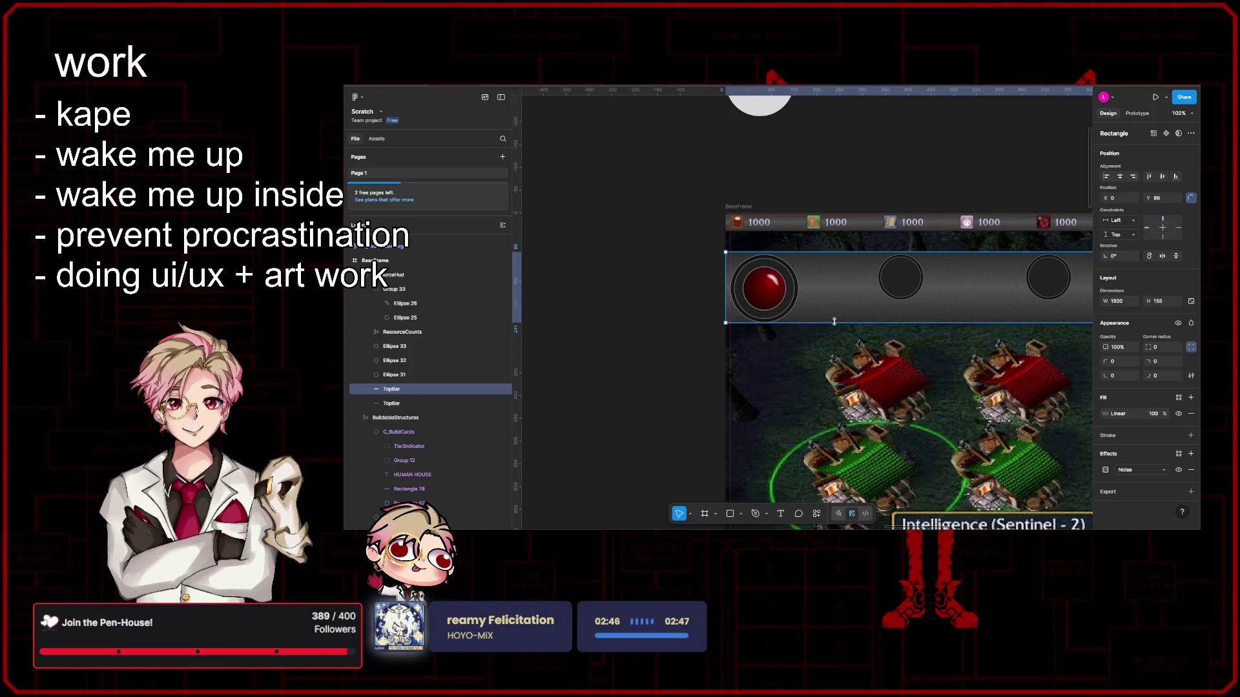
{"action": "left_click_drag", "start_coordinate": [833, 322], "coordinate": [835, 300]}
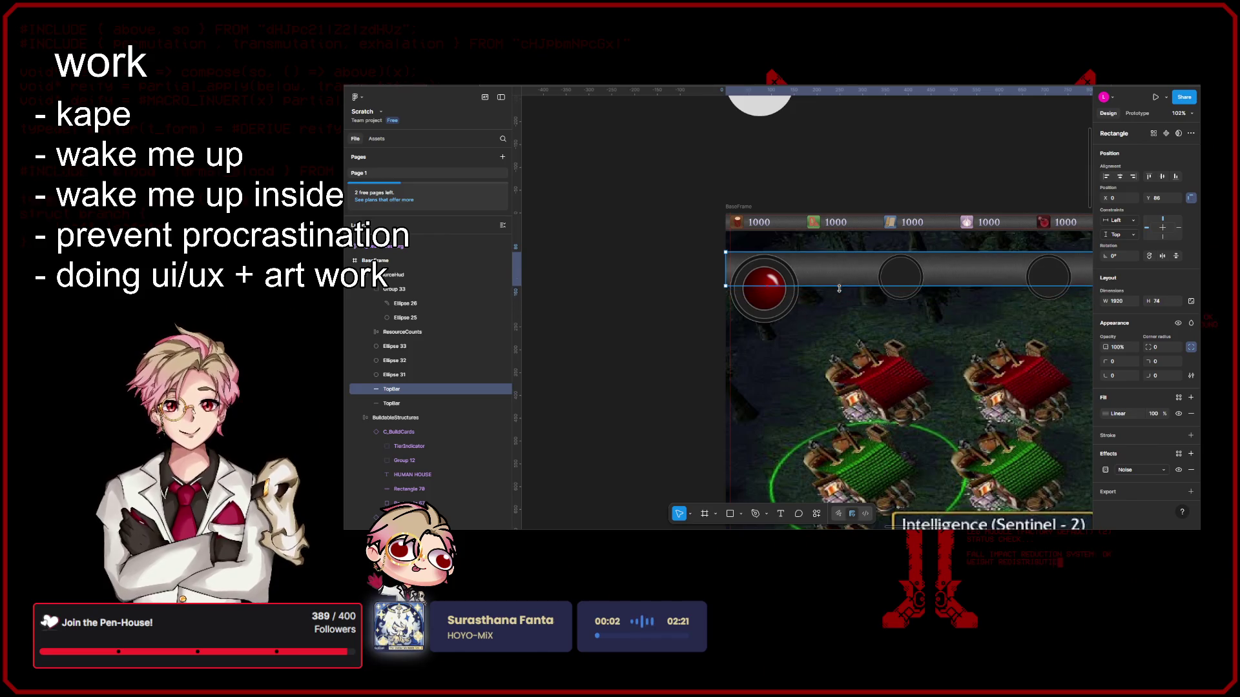
{"action": "key", "text": "Escape"}
{"action": "scroll", "coordinate": [852, 325], "scroll_direction": "down", "scroll_amount": 3}
{"action": "scroll", "coordinate": [872, 329], "scroll_direction": "down", "scroll_amount": 2}
{"action": "mouse_move", "coordinate": [878, 331]}
{"action": "left_mouse_down"}
{"action": "mouse_move", "coordinate": [766, 284]}
{"action": "mouse_move", "coordinate": [791, 307]}
{"action": "left_mouse_up"}
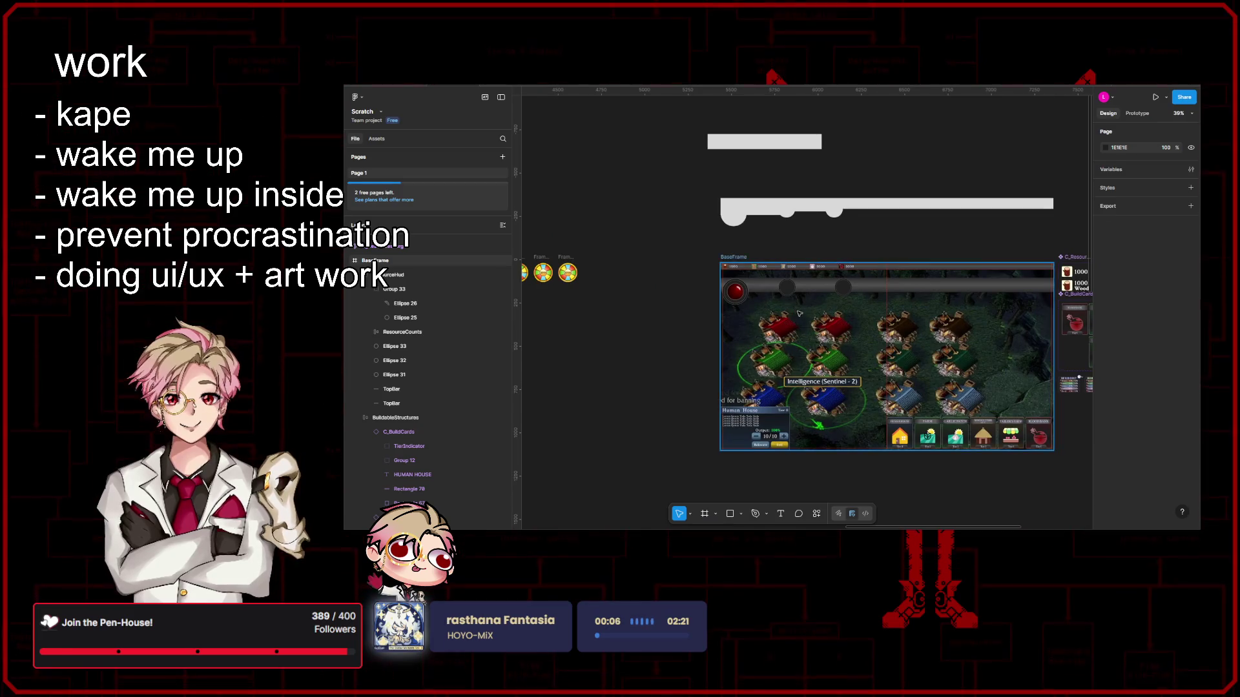
{"action": "left_click", "coordinate": [775, 281]}
{"action": "key", "text": "Escape"}
{"action": "left_click_drag", "start_coordinate": [674, 308], "coordinate": [697, 319]}
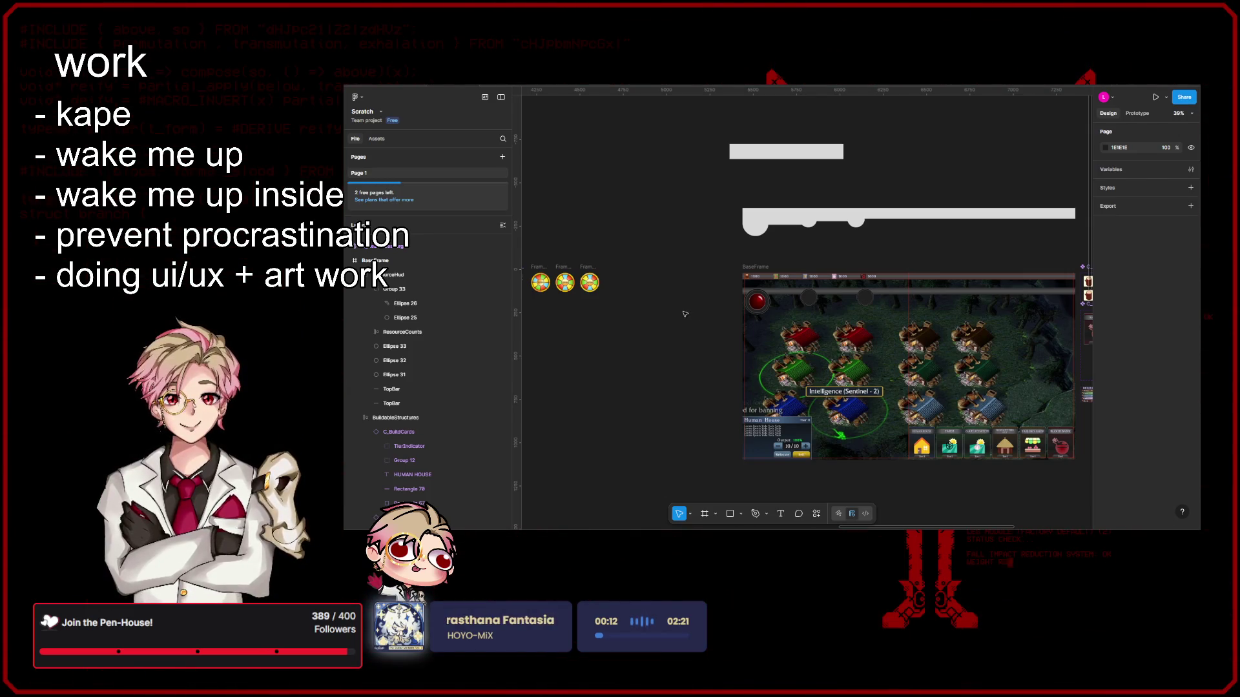
{"action": "scroll", "coordinate": [696, 313], "scroll_direction": "up", "scroll_amount": 3}
{"action": "scroll", "coordinate": [718, 320], "scroll_direction": "down", "scroll_amount": 3}
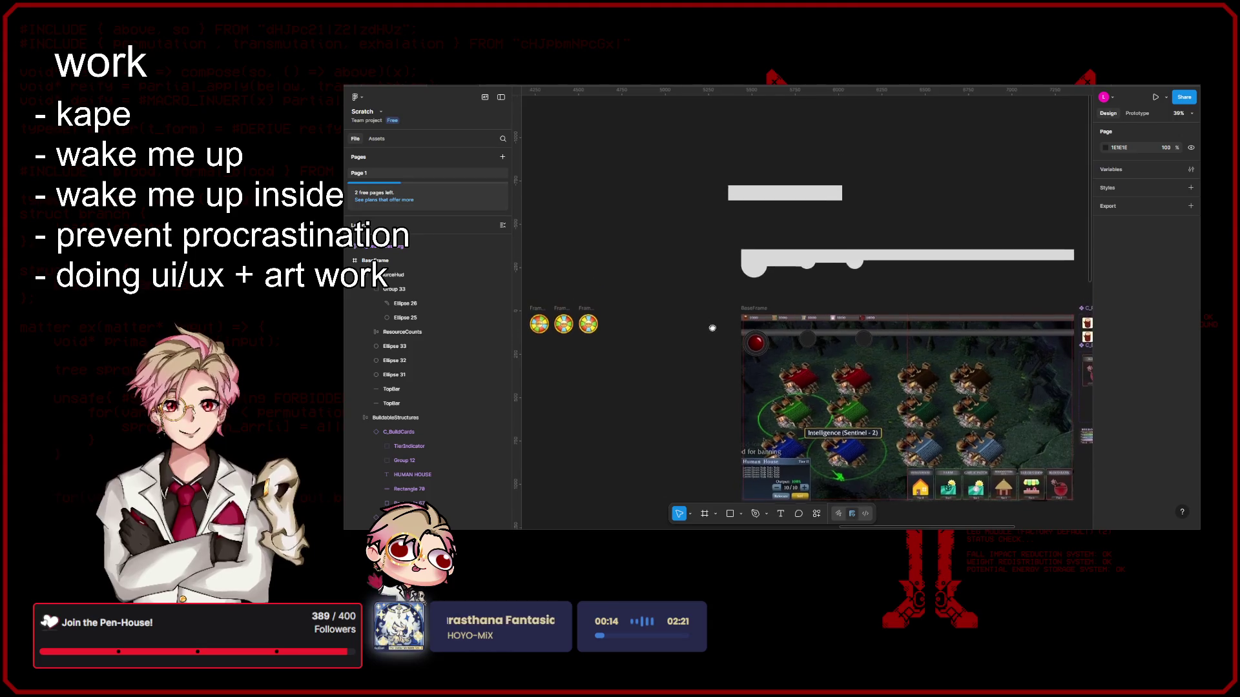
{"action": "scroll", "coordinate": [731, 326], "scroll_direction": "up", "scroll_amount": 3}
{"action": "scroll", "coordinate": [756, 329], "scroll_direction": "up", "scroll_amount": 2}
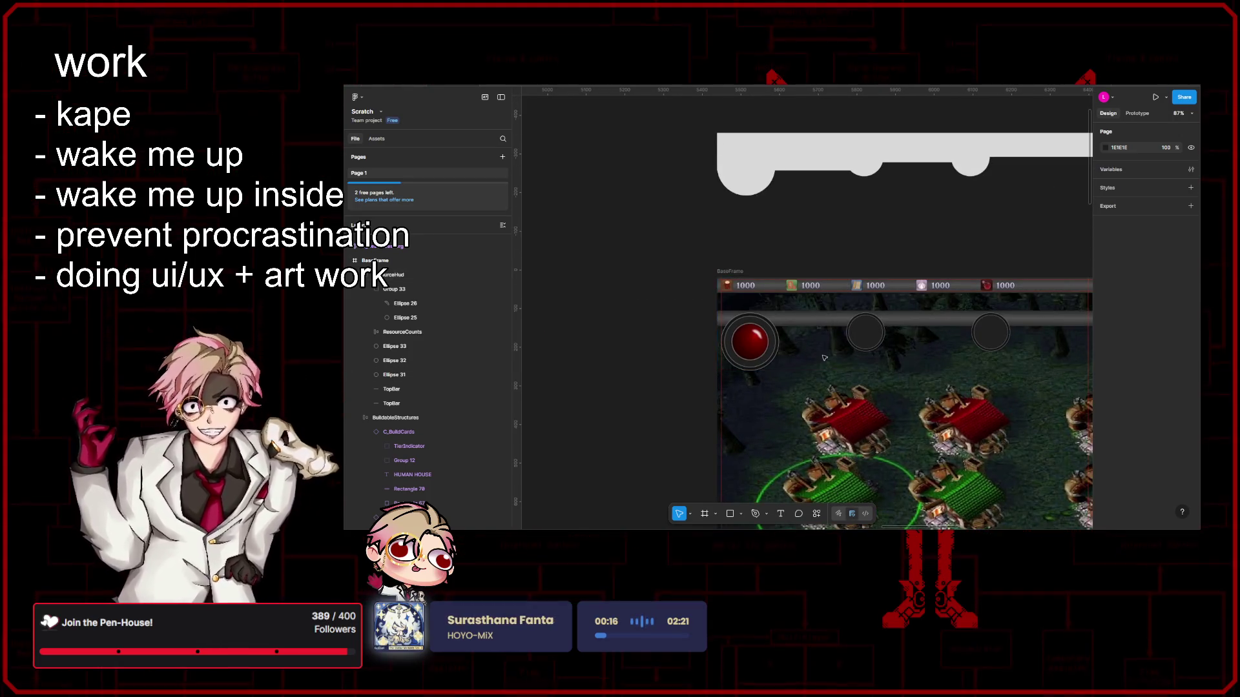
{"action": "scroll", "coordinate": [864, 338], "scroll_direction": "up", "scroll_amount": 3}
{"action": "scroll", "coordinate": [824, 320], "scroll_direction": "down", "scroll_amount": 2}
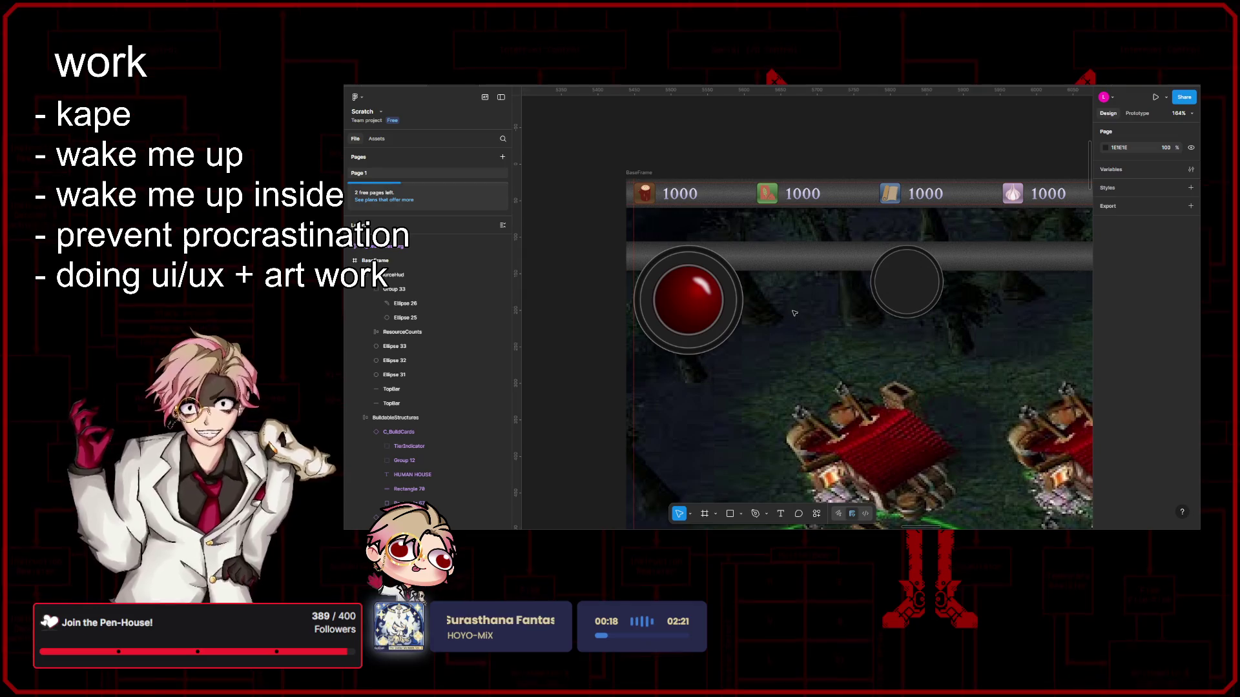
Step: Add a '1000' text layer beside the red socket
{"action": "key", "text": "t"}
{"action": "left_click", "coordinate": [788, 297]}
{"action": "type", "text": "Asd"}
{"action": "key", "text": "Escape"}
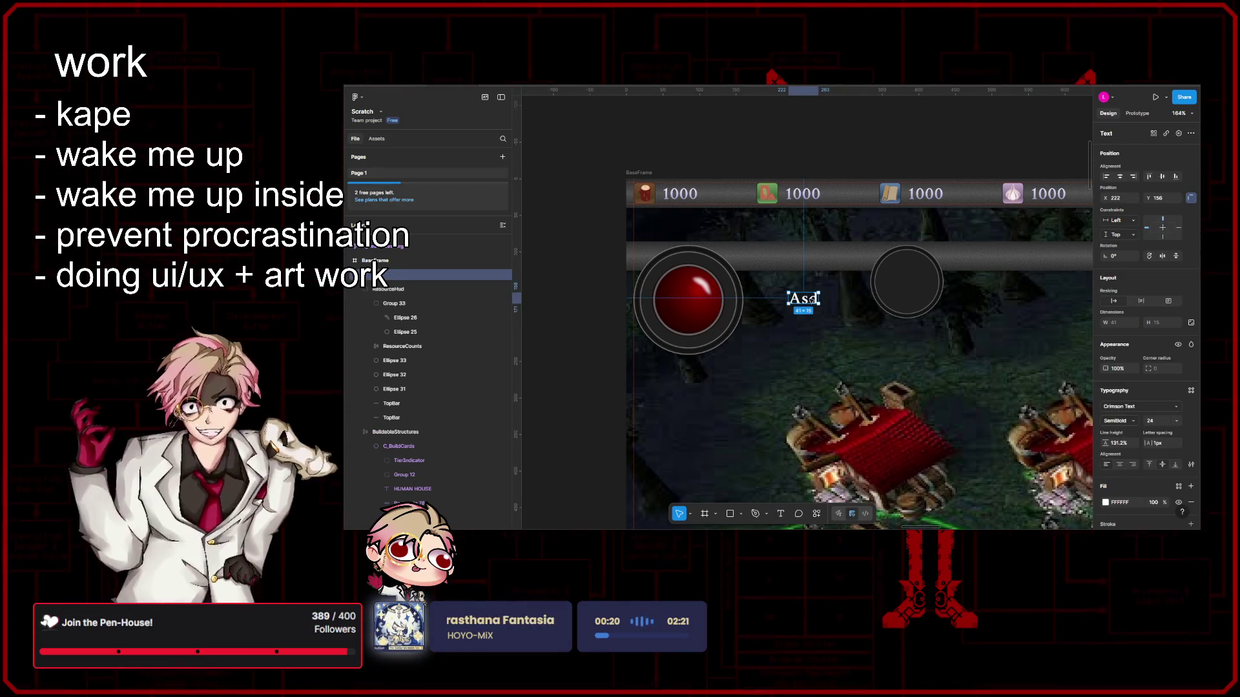
{"action": "type", "text": "1000"}
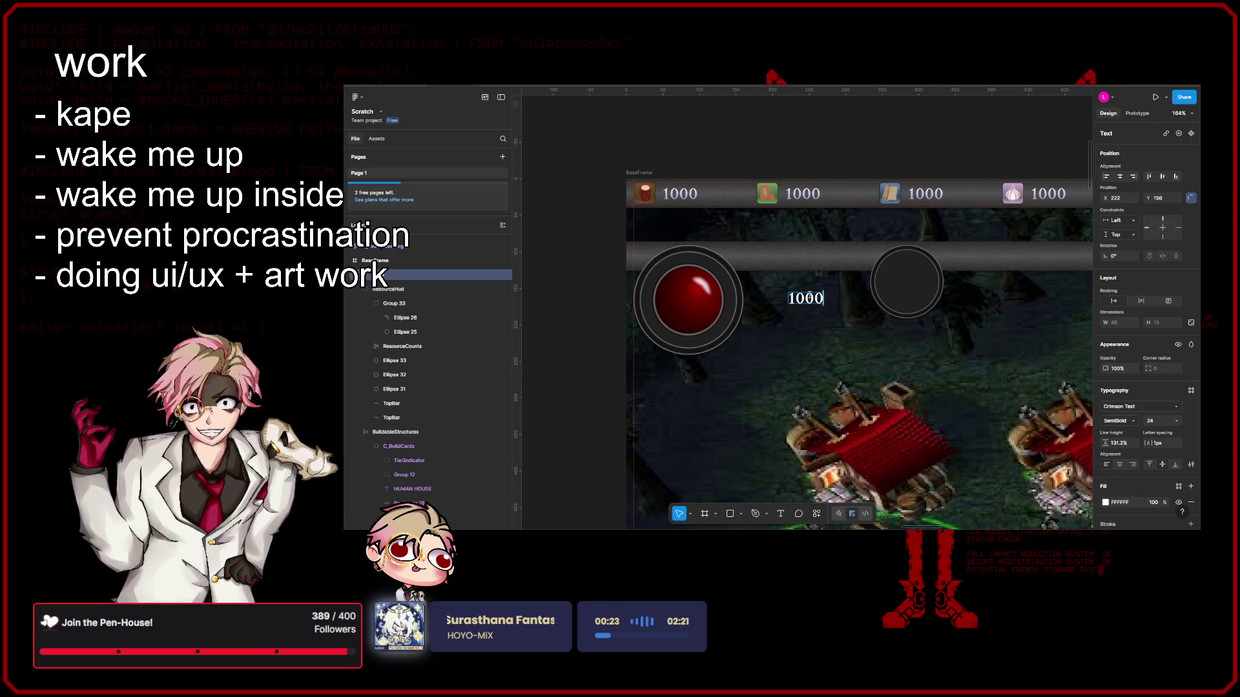
{"action": "key", "text": "Escape"}
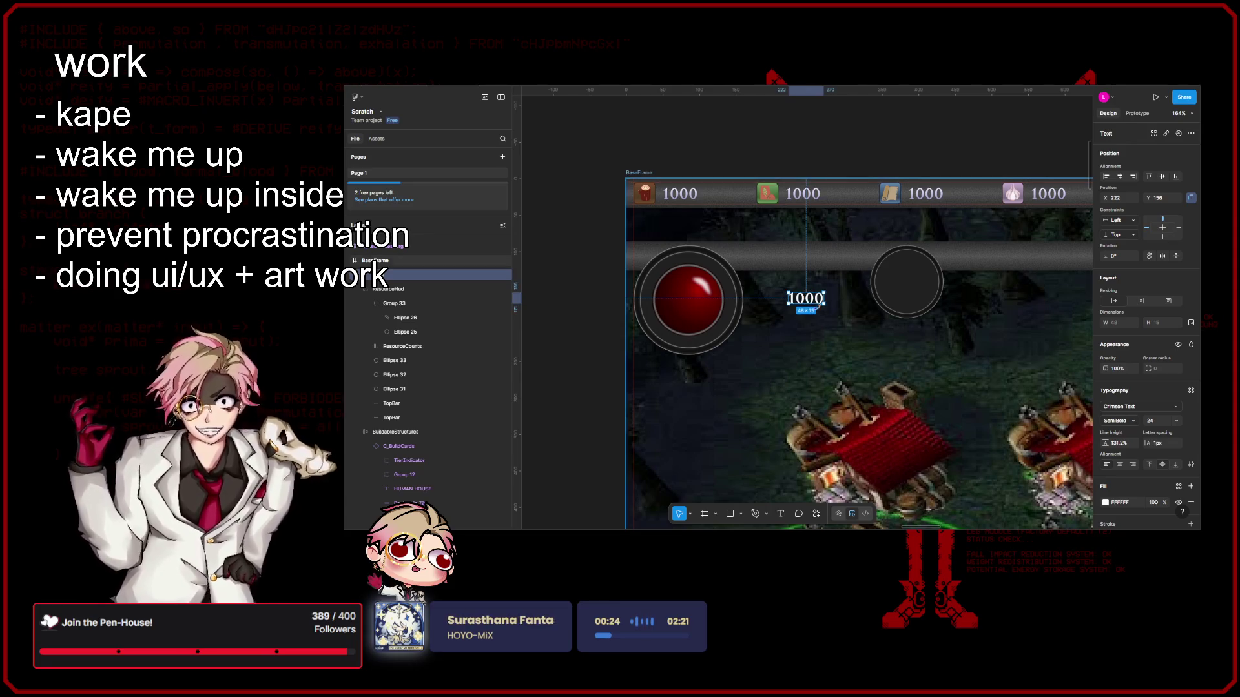
{"action": "mouse_move", "coordinate": [805, 298]}
{"action": "left_mouse_down"}
{"action": "mouse_move", "coordinate": [778, 277]}
{"action": "mouse_move", "coordinate": [777, 296]}
{"action": "left_mouse_up"}
Step: Duplicate it as 'Blood' below and move both texts up-left beside the socket
{"action": "key", "text": "Return"}
{"action": "type", "text": "Blood"}
{"action": "key", "text": "Escape"}
{"action": "left_click", "coordinate": [778, 278], "text": "shift"}
{"action": "left_click_drag", "start_coordinate": [778, 290], "coordinate": [770, 276]}
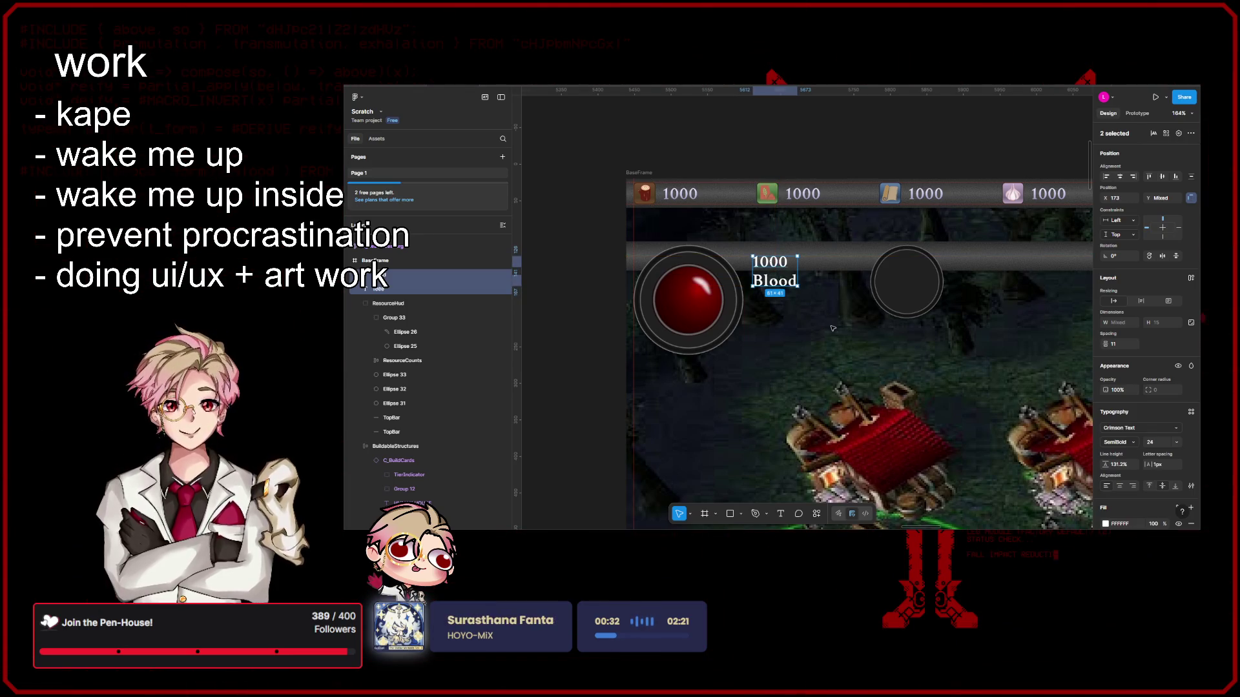
{"action": "scroll", "coordinate": [832, 329], "scroll_direction": "up", "scroll_amount": 3}
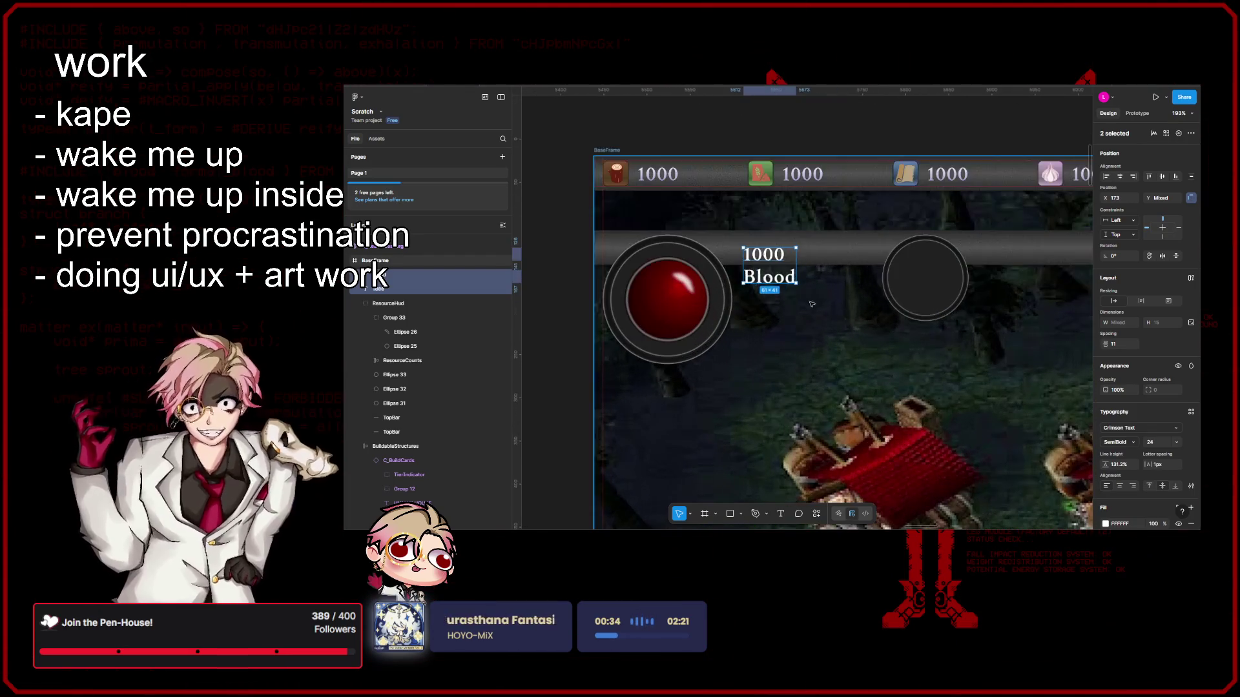
Step: Edit the value text to read 10000 above Blood
{"action": "left_click", "coordinate": [763, 254]}
{"action": "type", "text": "0000"}
{"action": "key", "text": "Escape"}
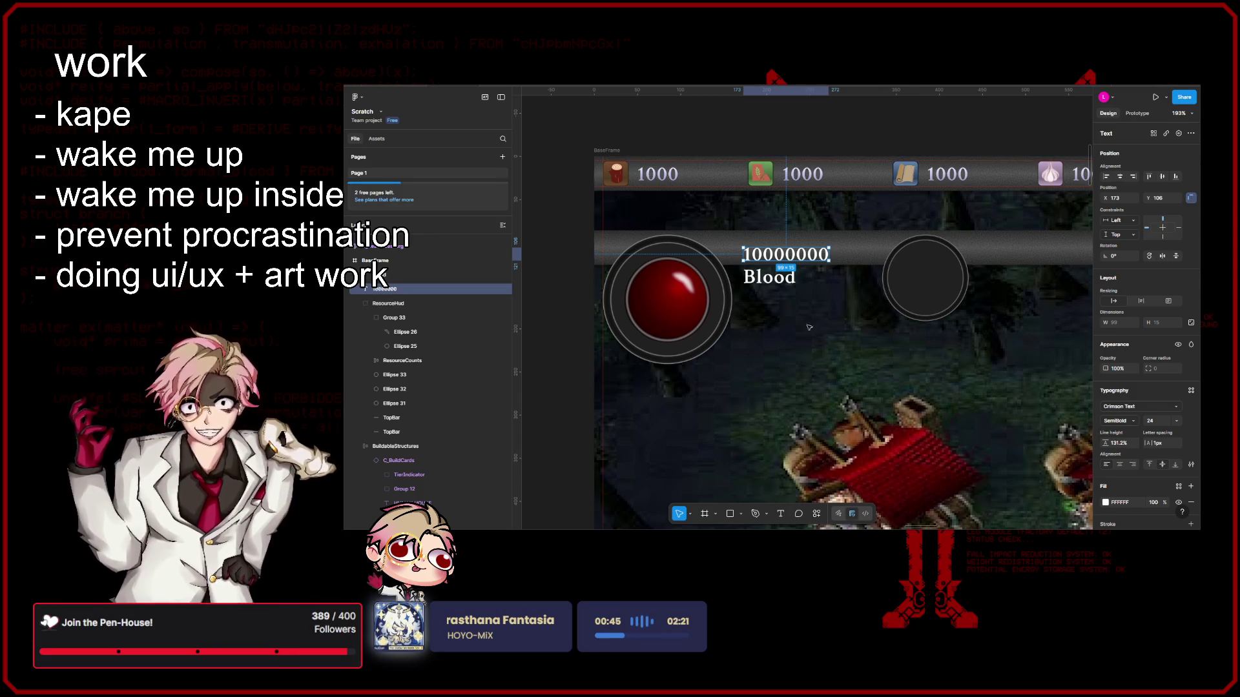
{"action": "key", "text": "Return"}
{"action": "key", "text": "Escape"}
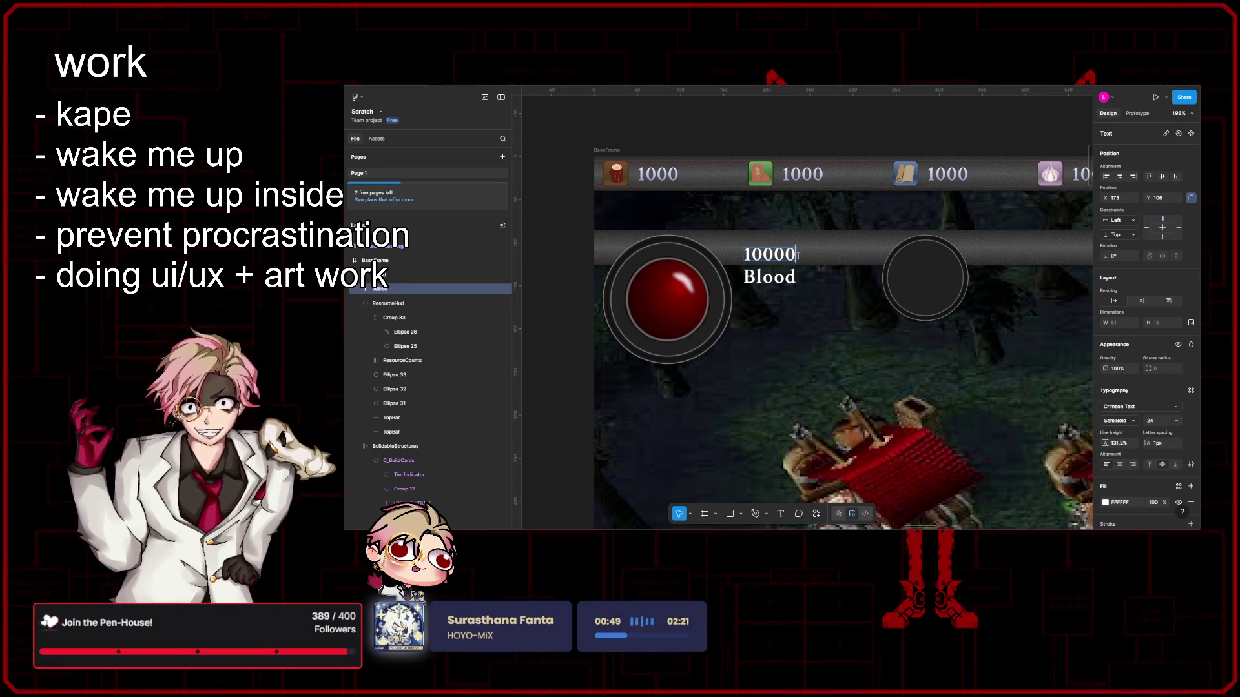
{"action": "type", "text": "0000"}
{"action": "key", "text": "Escape"}
{"action": "key", "text": "Escape"}
{"action": "scroll", "coordinate": [824, 310], "scroll_direction": "down", "scroll_amount": 5}
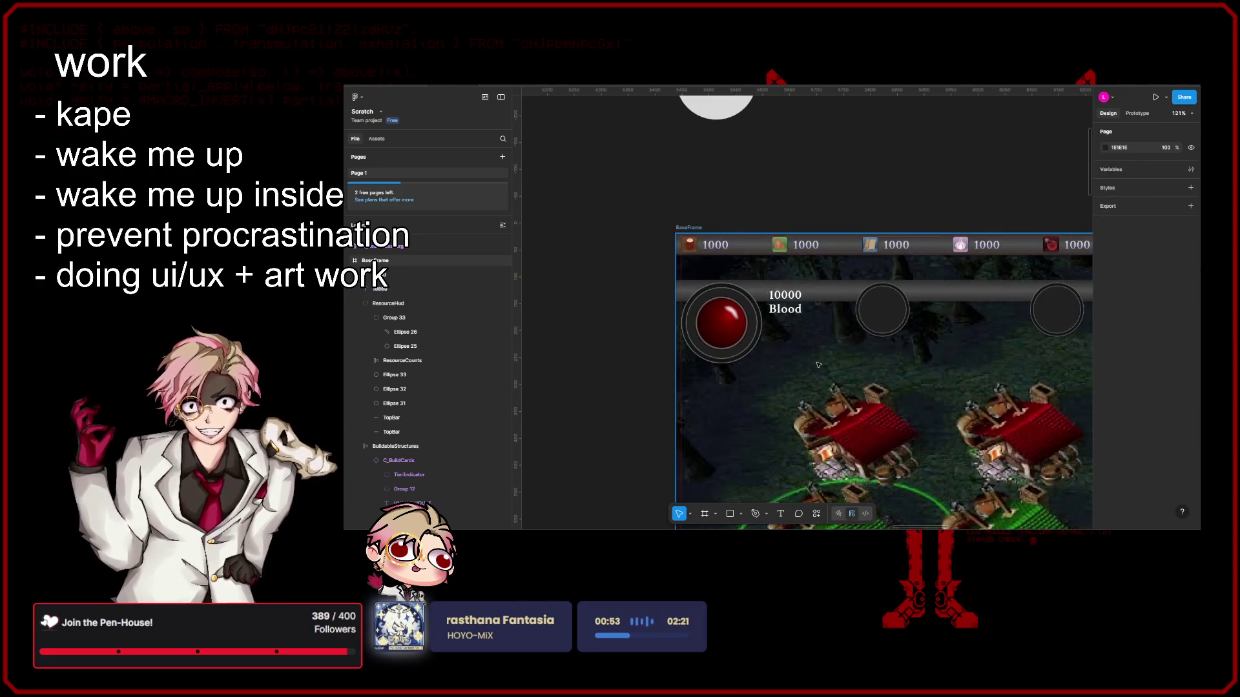
{"action": "scroll", "coordinate": [842, 336], "scroll_direction": "up", "scroll_amount": 5}
{"action": "scroll", "coordinate": [842, 337], "scroll_direction": "down", "scroll_amount": 3}
{"action": "scroll", "coordinate": [872, 344], "scroll_direction": "down", "scroll_amount": 2}
{"action": "scroll", "coordinate": [911, 357], "scroll_direction": "down", "scroll_amount": 2}
{"action": "scroll", "coordinate": [911, 358], "scroll_direction": "up", "scroll_amount": 5}
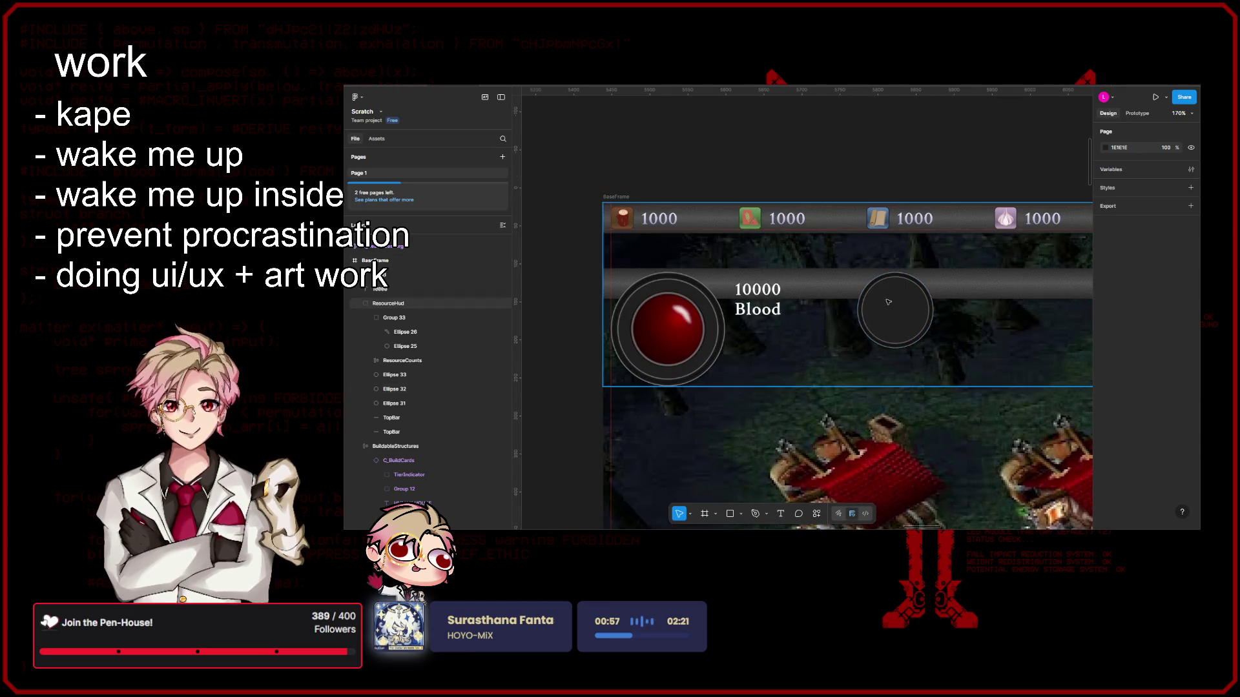
Step: Move the middle grey socket left beside the Blood text
{"action": "left_click", "coordinate": [901, 311]}
{"action": "left_click_drag", "start_coordinate": [884, 310], "coordinate": [832, 310]}
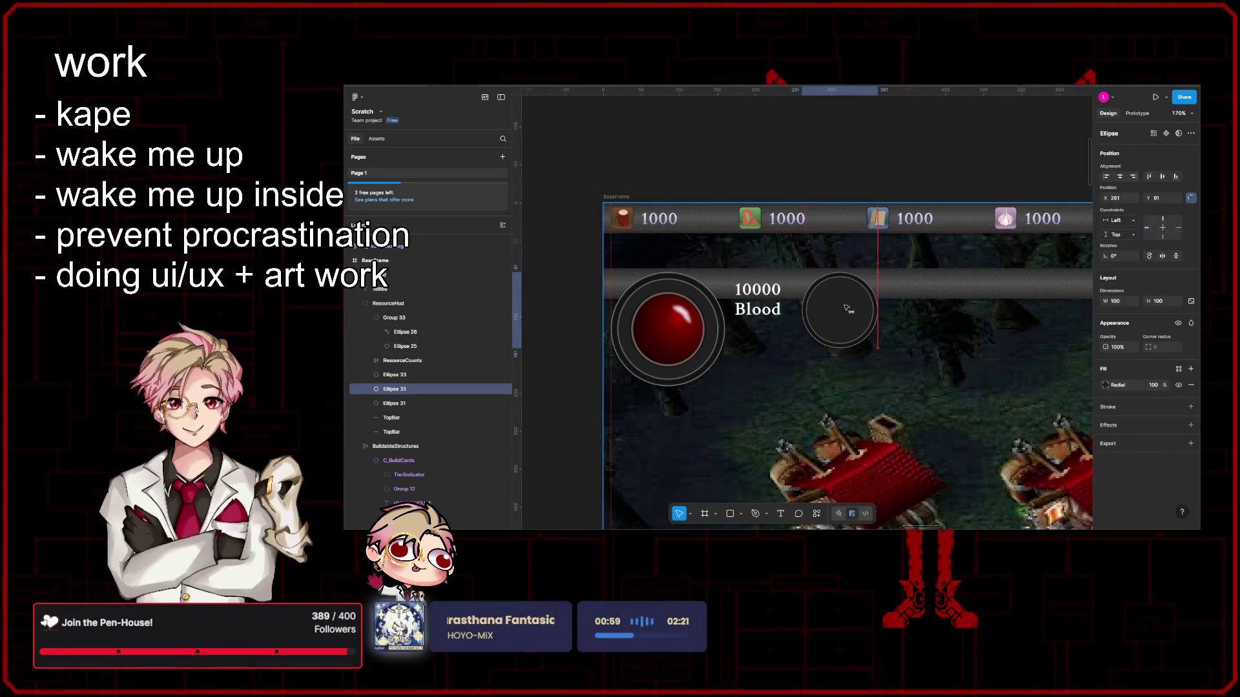
{"action": "scroll", "coordinate": [942, 338], "scroll_direction": "down", "scroll_amount": 2}
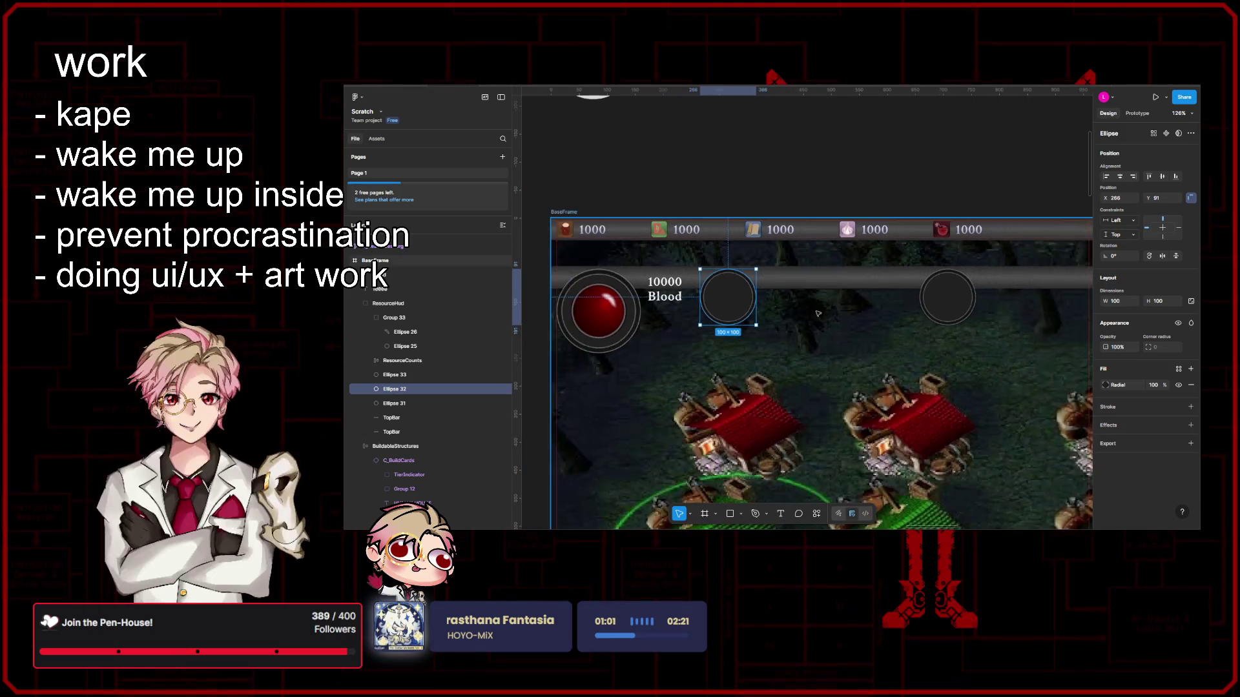
{"action": "key", "text": "Escape"}
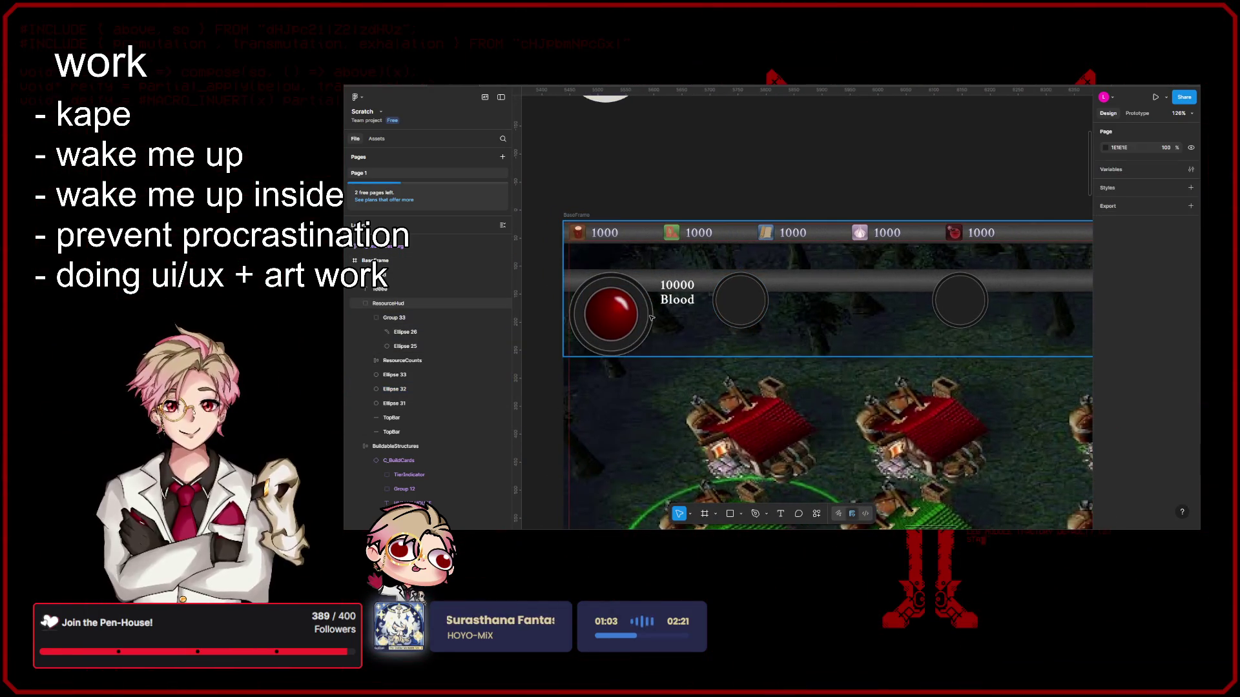
{"action": "left_click", "coordinate": [611, 311]}
{"action": "left_click", "coordinate": [740, 300], "text": "shift"}
{"action": "left_click_drag", "start_coordinate": [687, 302], "coordinate": [684, 301]}
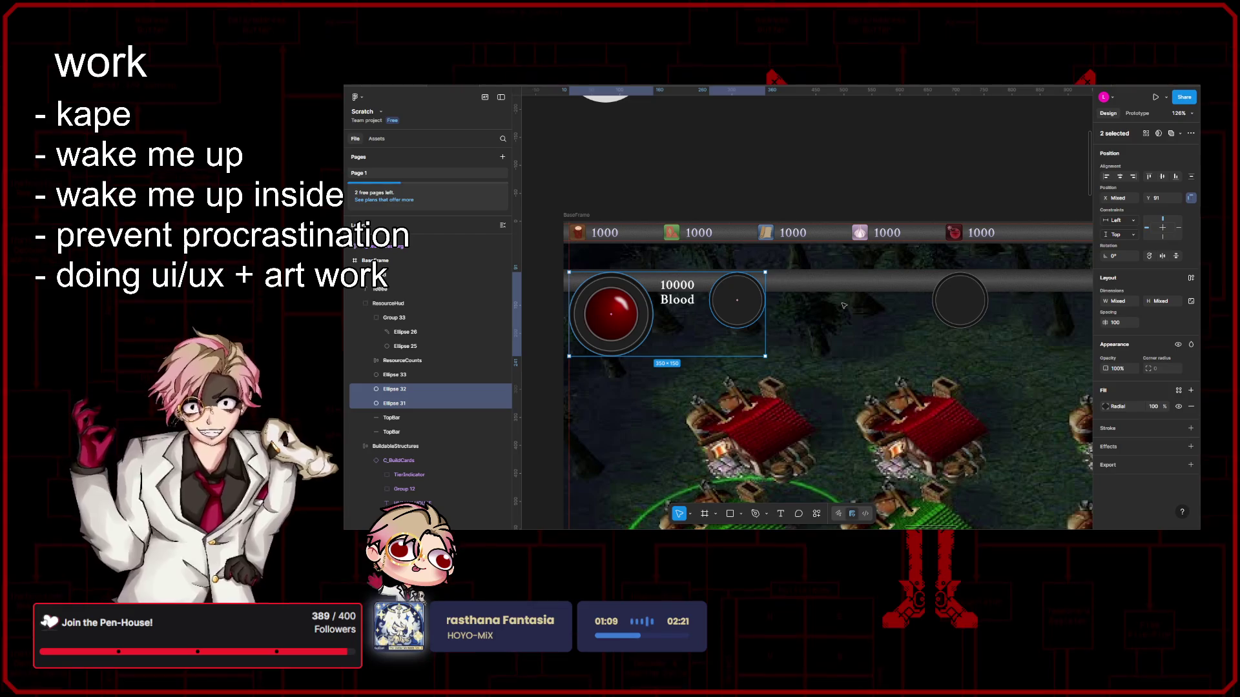
{"action": "scroll", "coordinate": [730, 406], "scroll_direction": "down", "scroll_amount": 3}
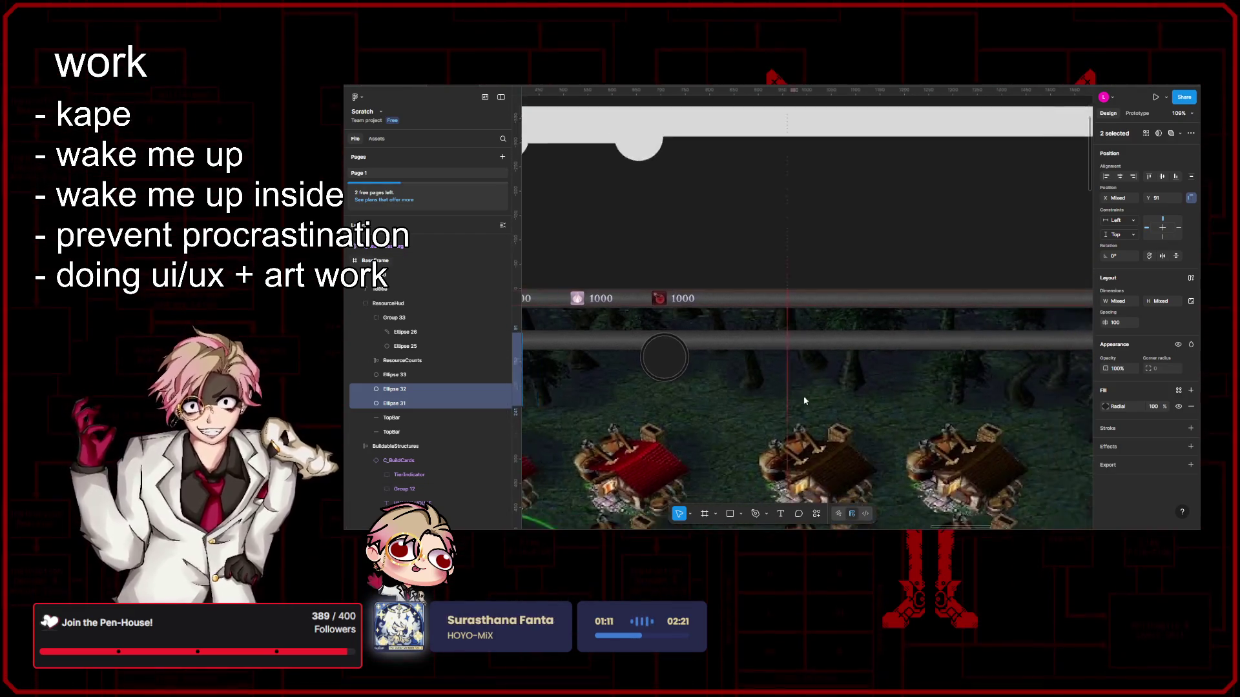
{"action": "scroll", "coordinate": [765, 397], "scroll_direction": "down", "scroll_amount": 3}
{"action": "scroll", "coordinate": [806, 385], "scroll_direction": "down", "scroll_amount": 3}
{"action": "scroll", "coordinate": [804, 385], "scroll_direction": "up", "scroll_amount": 3}
{"action": "scroll", "coordinate": [809, 368], "scroll_direction": "up", "scroll_amount": 3}
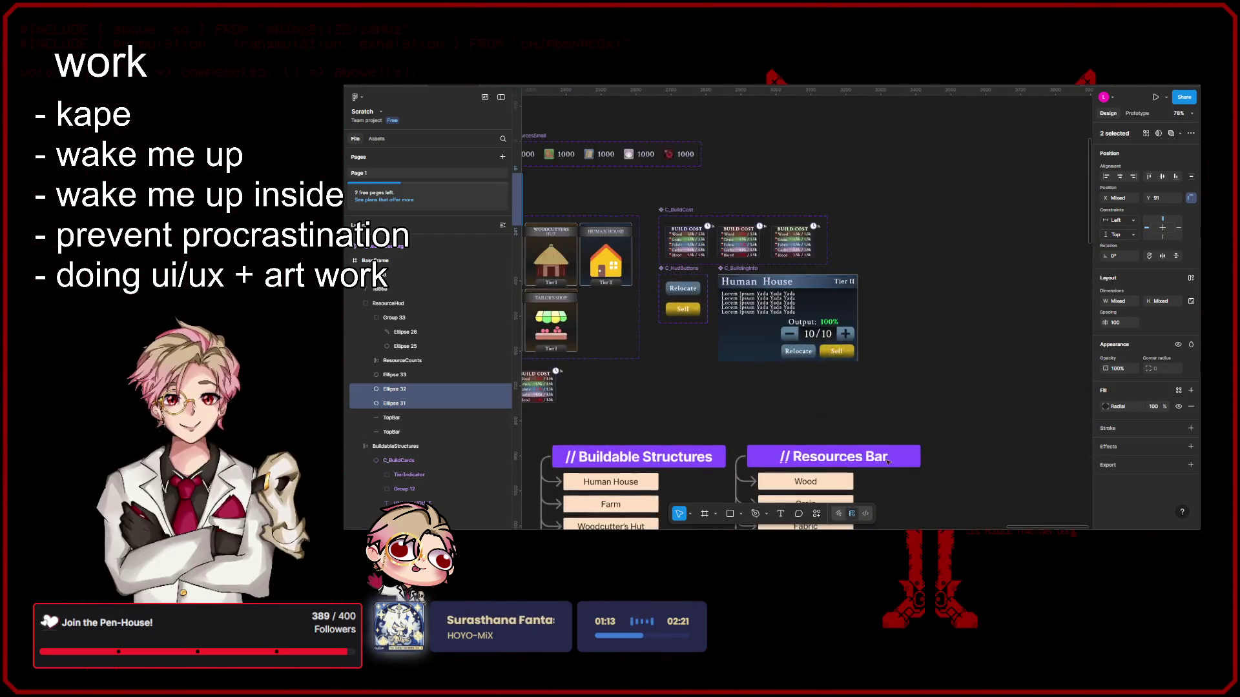
{"action": "scroll", "coordinate": [813, 349], "scroll_direction": "down", "scroll_amount": 3}
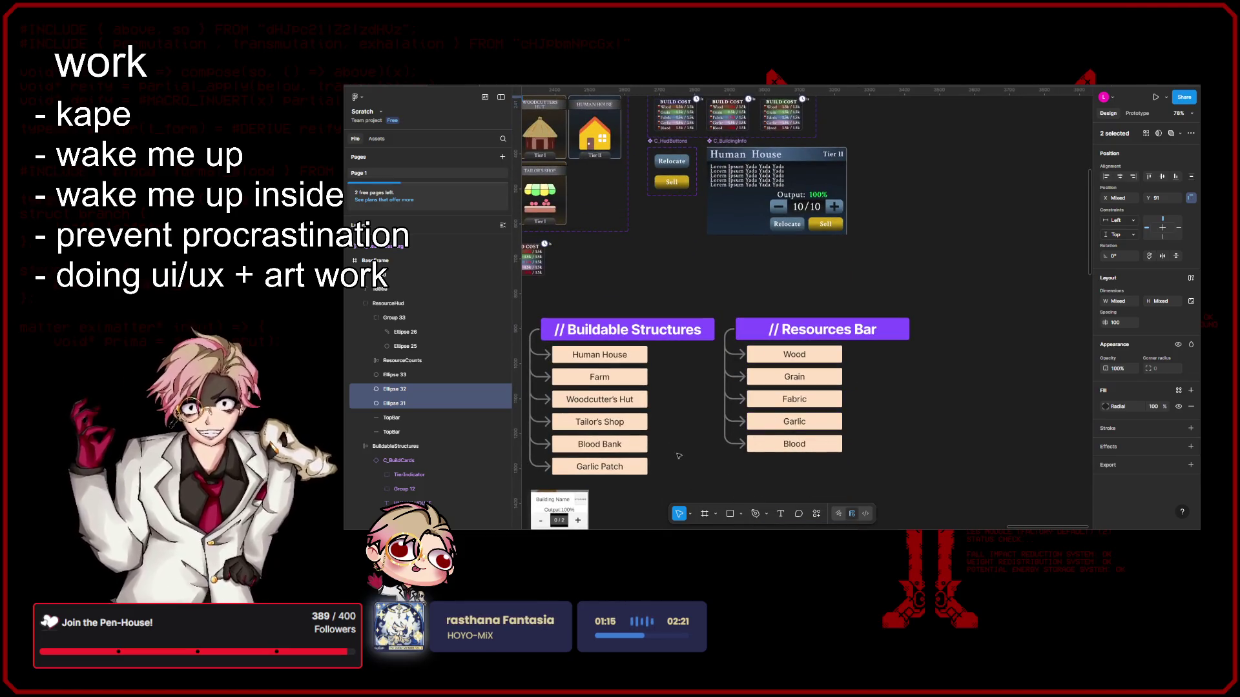
{"action": "scroll", "coordinate": [686, 467], "scroll_direction": "down", "scroll_amount": 3}
{"action": "scroll", "coordinate": [737, 436], "scroll_direction": "down", "scroll_amount": 3}
{"action": "scroll", "coordinate": [872, 369], "scroll_direction": "up", "scroll_amount": 3}
{"action": "scroll", "coordinate": [901, 347], "scroll_direction": "up", "scroll_amount": 3}
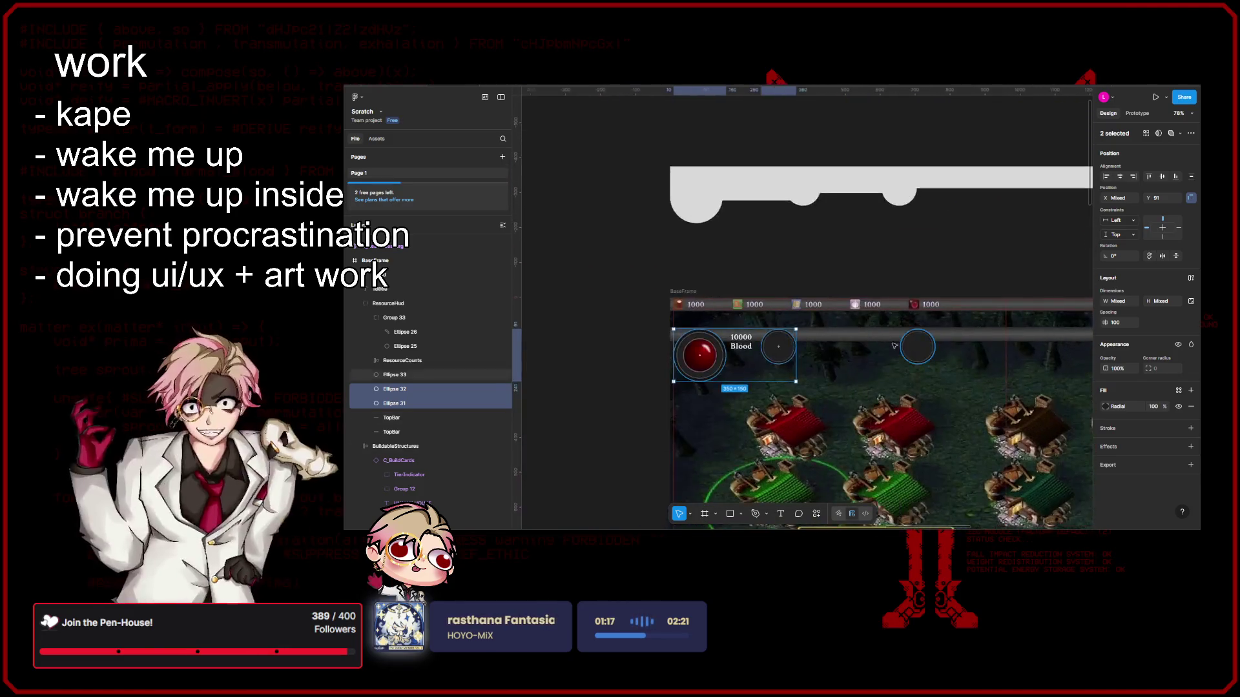
{"action": "scroll", "coordinate": [901, 347], "scroll_direction": "up", "scroll_amount": 3}
Step: Adjust the gap between the two empty sockets so they sit evenly spaced
{"action": "left_click", "coordinate": [1004, 319]}
{"action": "left_click", "coordinate": [789, 318], "text": "shift"}
{"action": "mouse_move", "coordinate": [901, 319]}
{"action": "left_mouse_down"}
{"action": "mouse_move", "coordinate": [832, 318]}
{"action": "mouse_move", "coordinate": [845, 327]}
{"action": "left_mouse_up"}
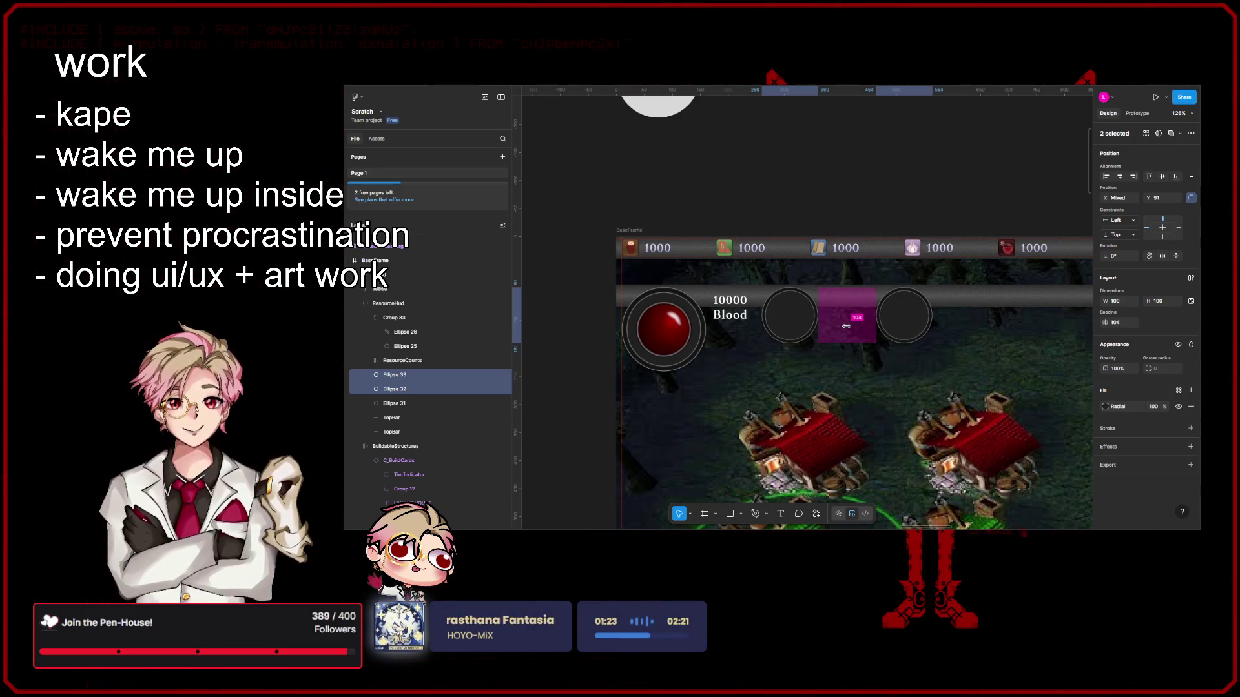
{"action": "left_click", "coordinate": [848, 218]}
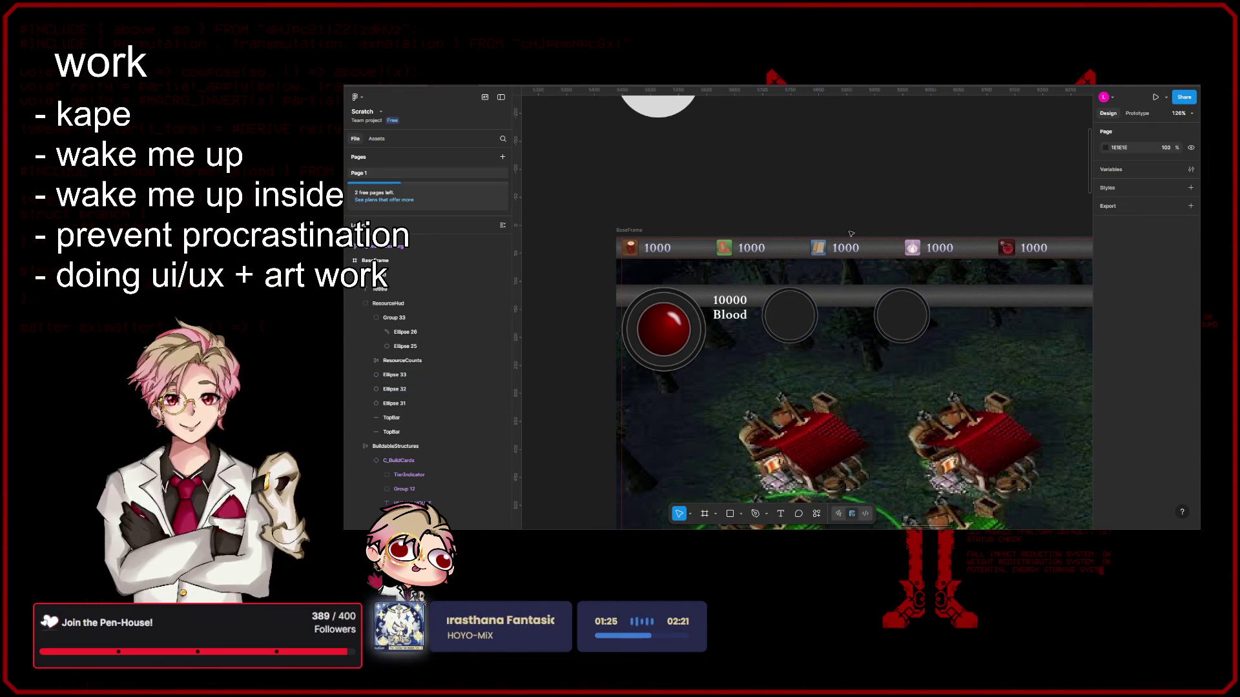
Step: Copy the 10000 Blood label beside the second socket and rename it Food
{"action": "left_click", "coordinate": [730, 300]}
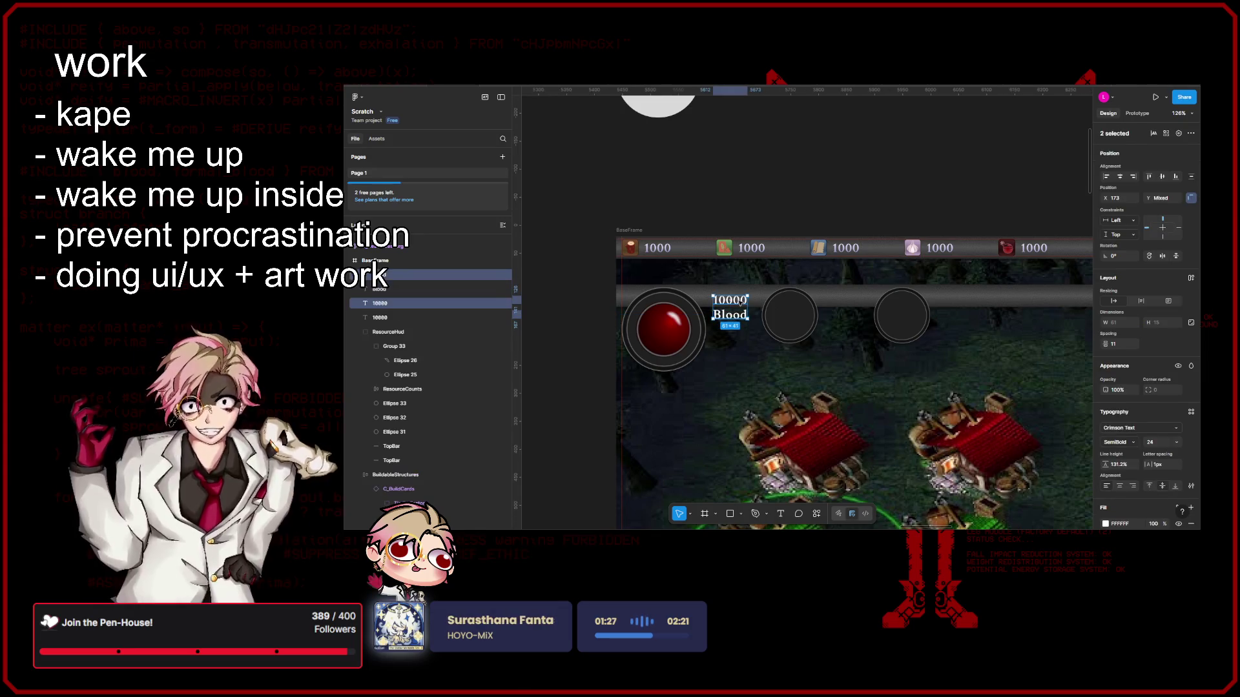
{"action": "left_click_drag", "start_coordinate": [729, 308], "coordinate": [852, 308]}
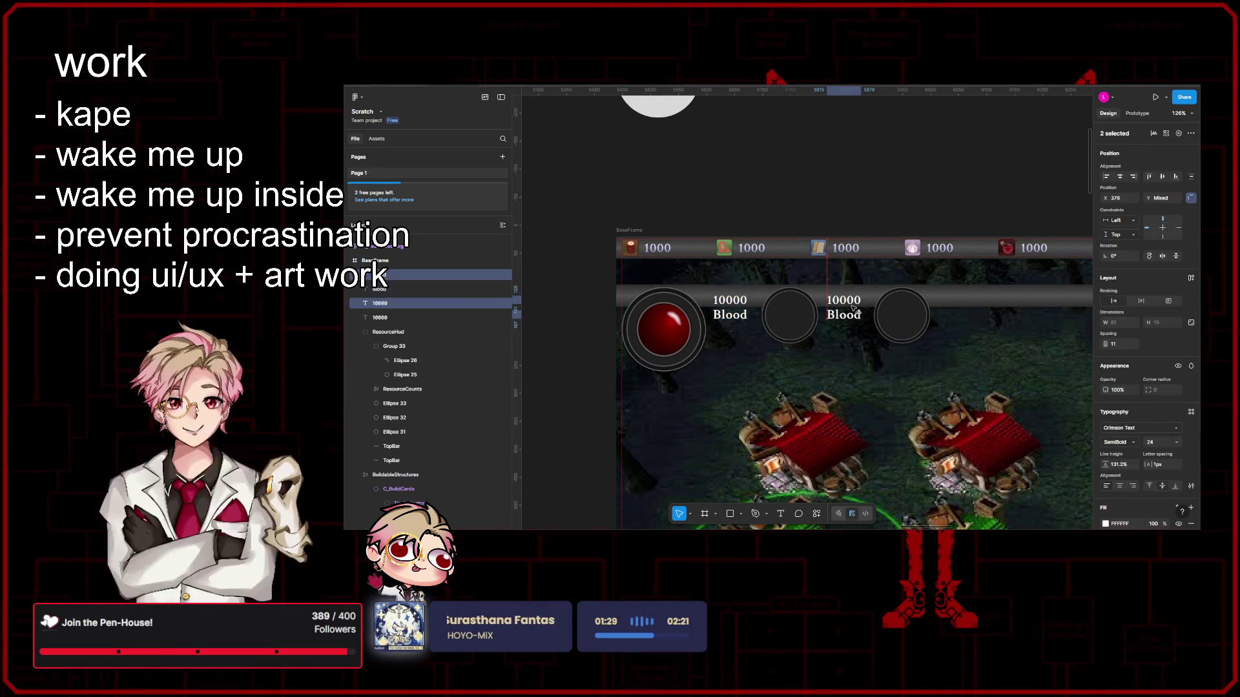
{"action": "double_click", "coordinate": [853, 310]}
{"action": "type", "text": "Food"}
{"action": "key", "text": "Escape"}
Step: Copy the Food label beside the third socket and rename it Wood
{"action": "left_click", "coordinate": [843, 300]}
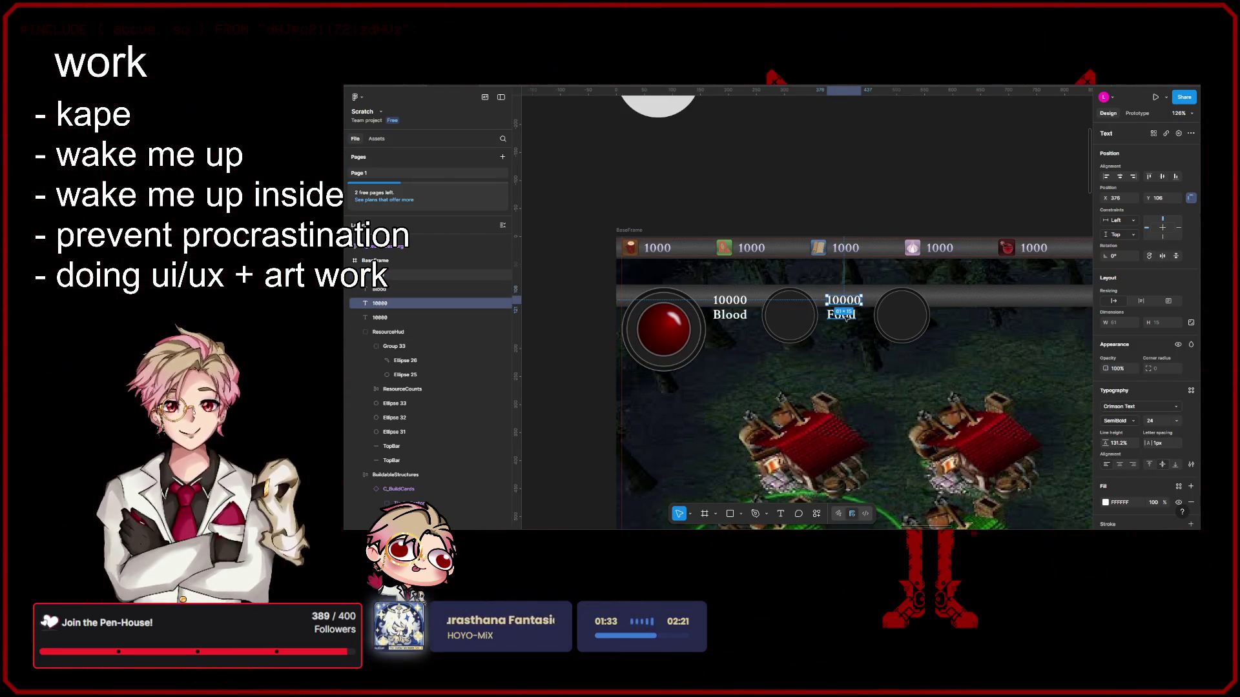
{"action": "left_click_drag", "start_coordinate": [843, 308], "coordinate": [973, 308]}
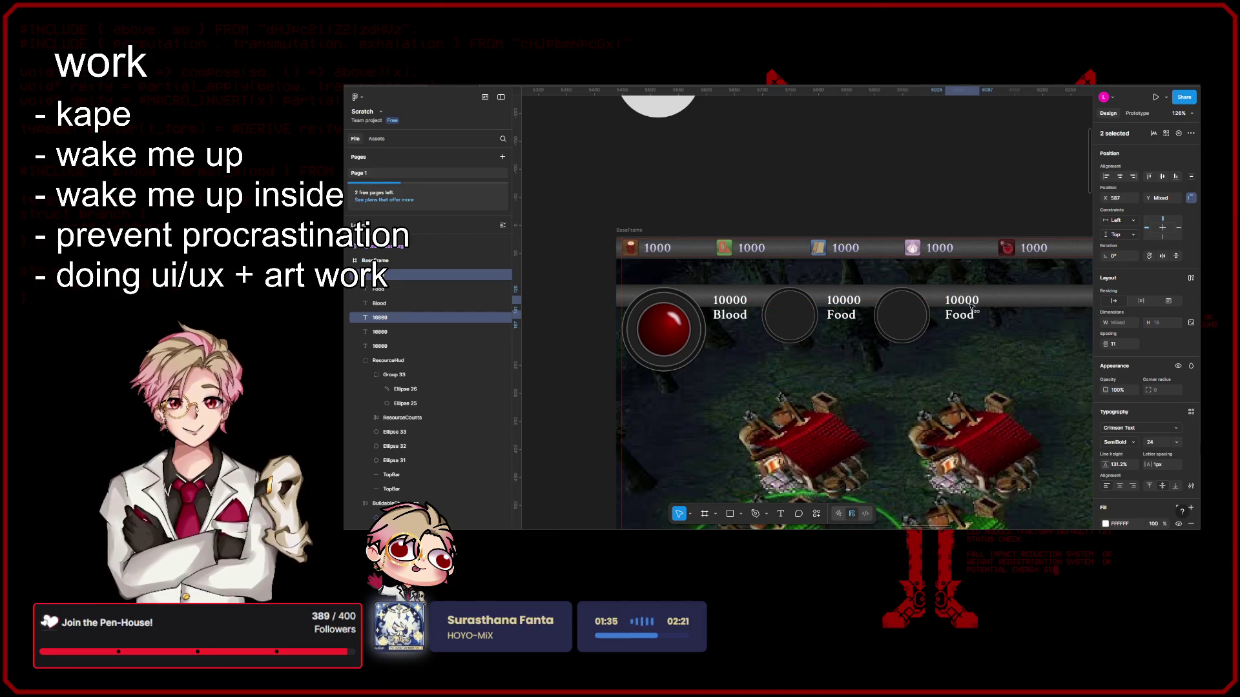
{"action": "double_click", "coordinate": [955, 314]}
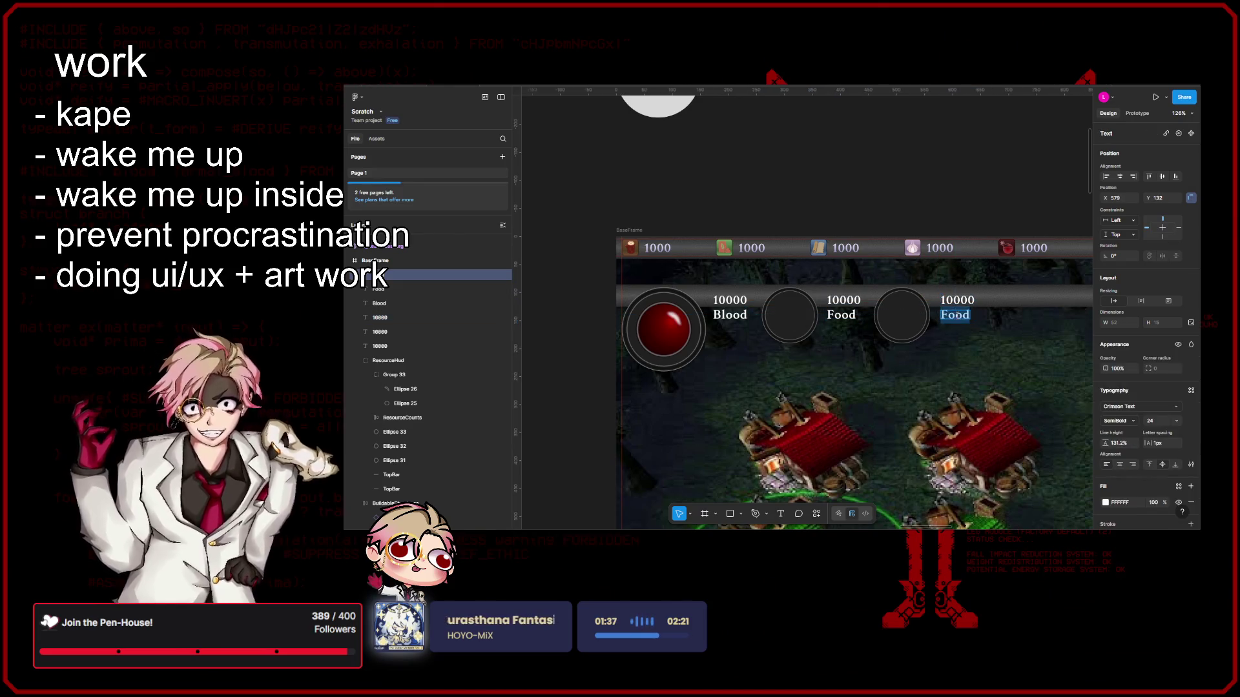
{"action": "type", "text": "Wood"}
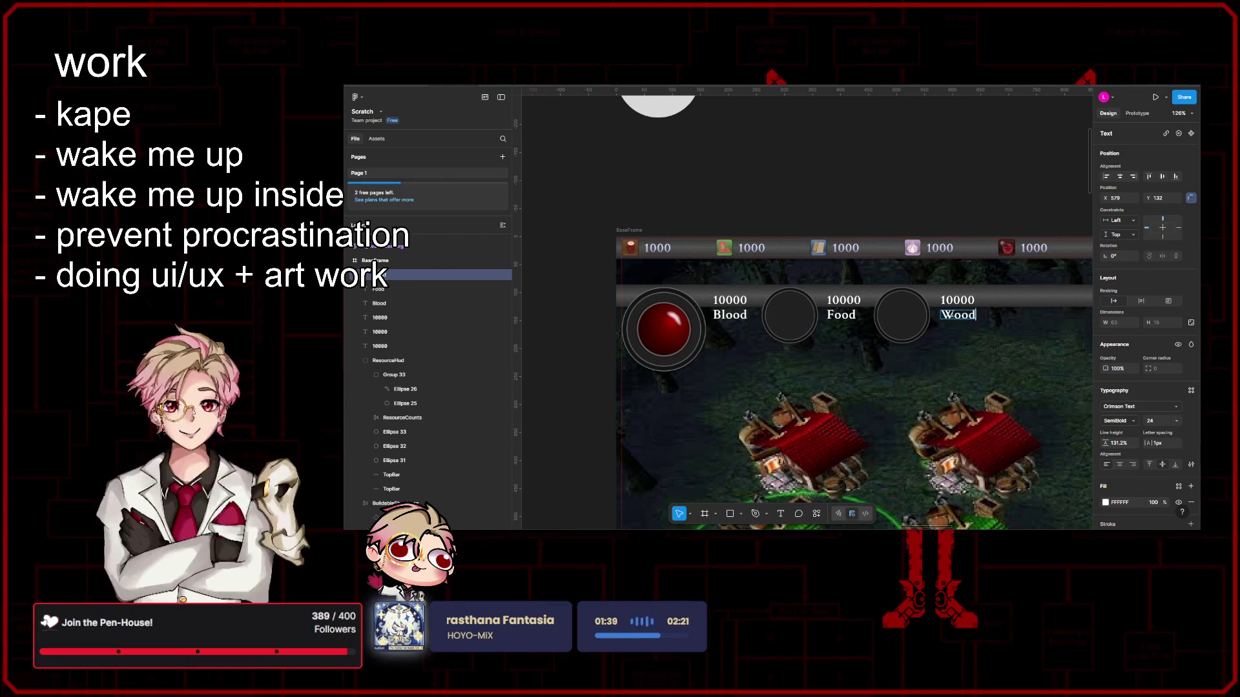
{"action": "key", "text": "Escape"}
{"action": "key", "text": "Escape"}
{"action": "scroll", "coordinate": [783, 325], "scroll_direction": "left", "scroll_amount": 3}
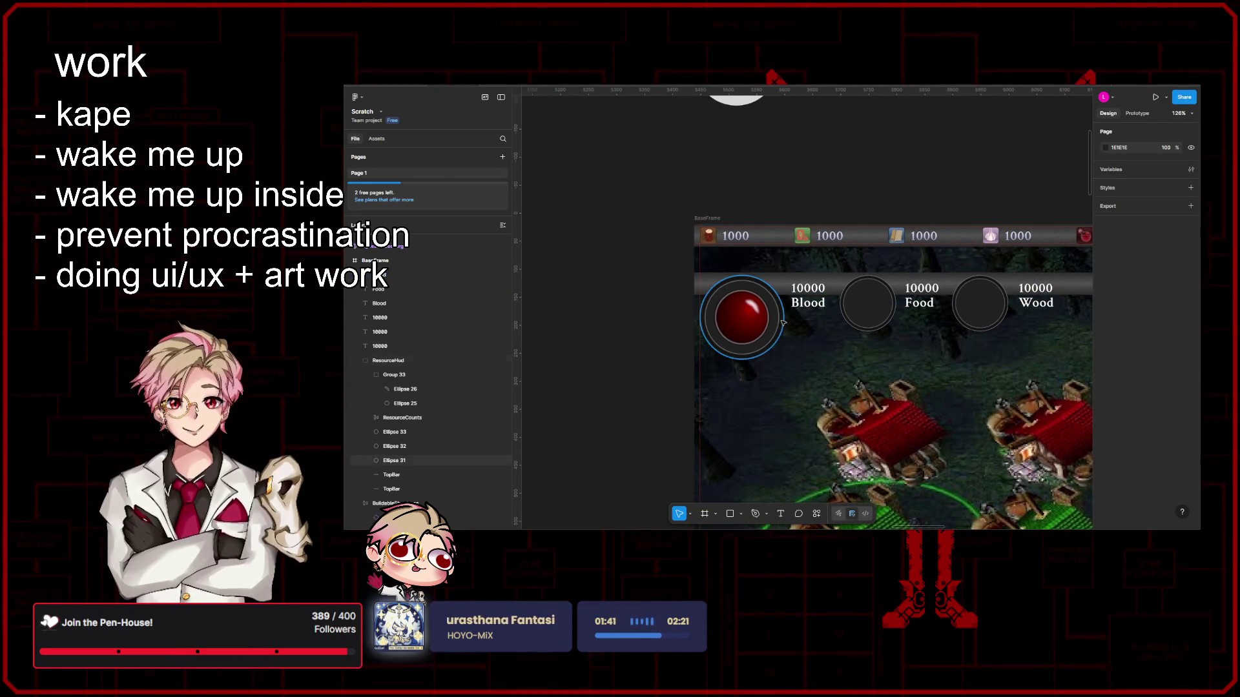
{"action": "scroll", "coordinate": [813, 315], "scroll_direction": "up", "scroll_amount": 5, "text": "ctrl"}
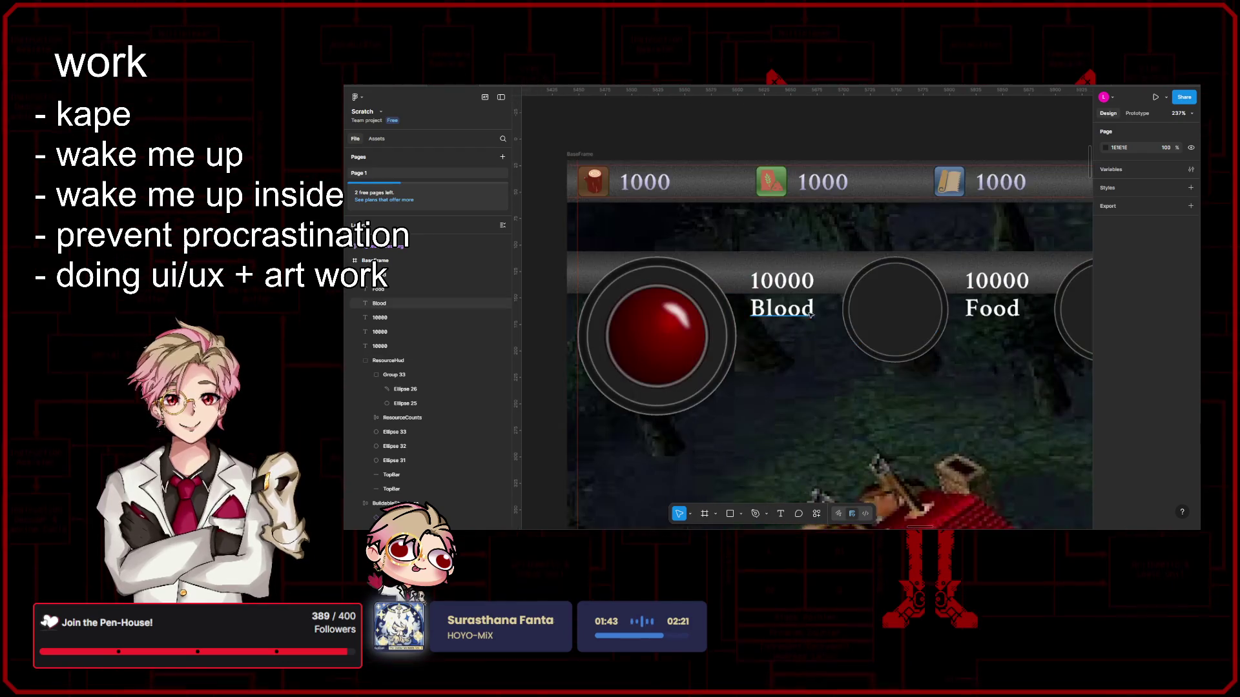
{"action": "left_click", "coordinate": [812, 315]}
{"action": "key", "text": "Escape"}
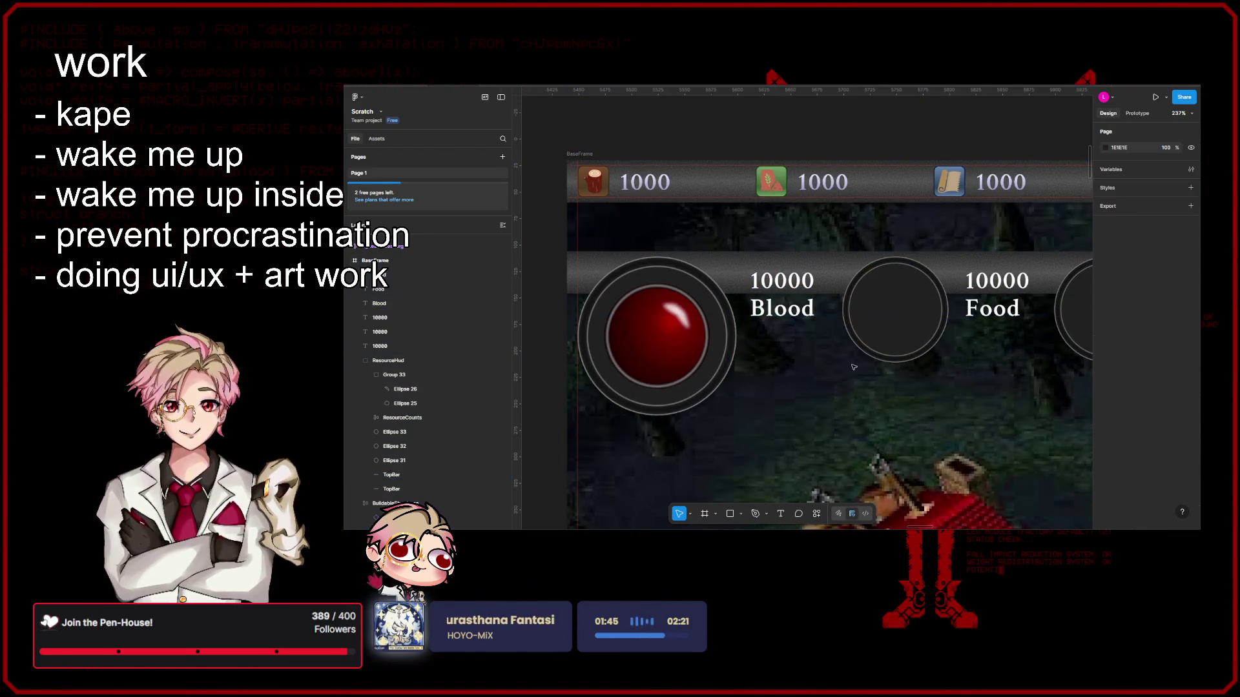
{"action": "left_click", "coordinate": [813, 315]}
{"action": "left_click", "coordinate": [801, 288], "text": "shift"}
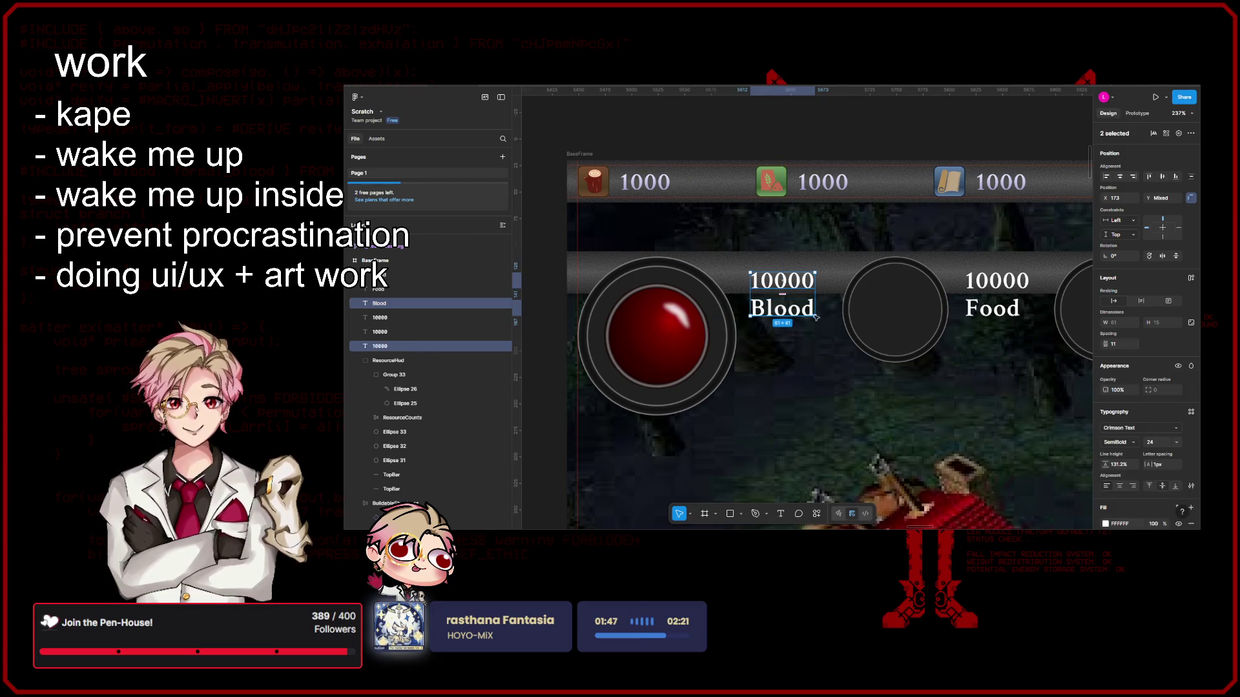
{"action": "key", "text": "Escape"}
{"action": "scroll", "coordinate": [816, 335], "scroll_direction": "down", "scroll_amount": 2, "text": "ctrl"}
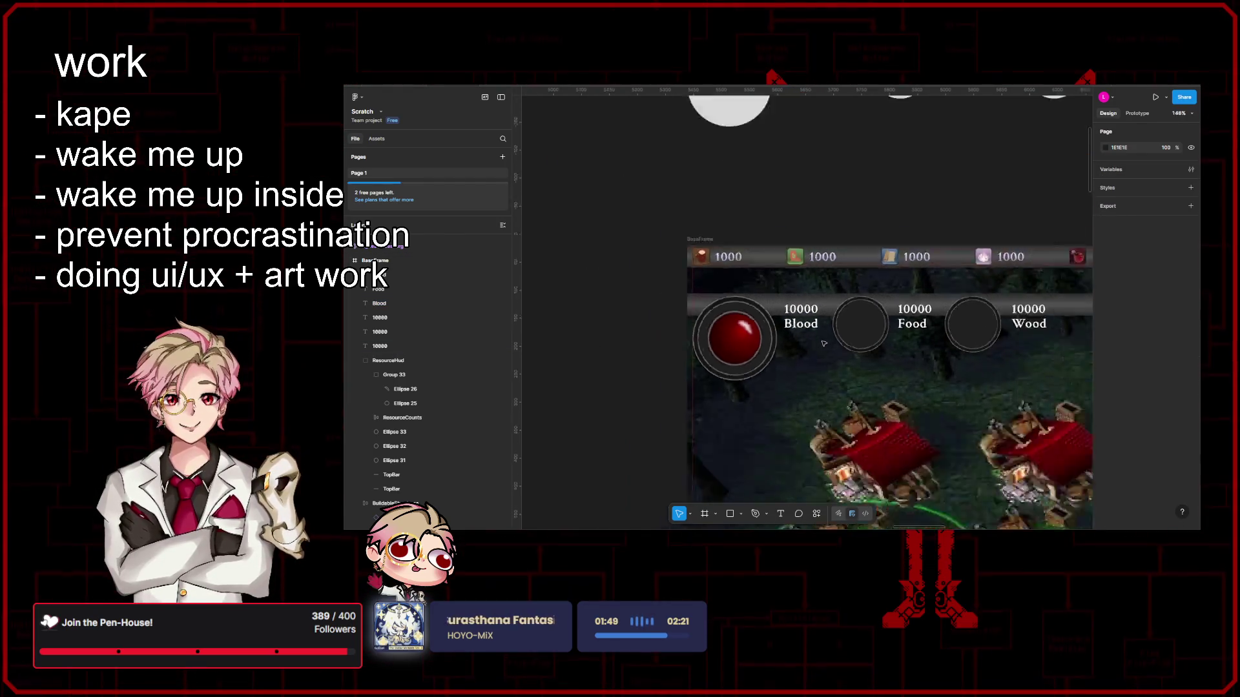
{"action": "scroll", "coordinate": [815, 324], "scroll_direction": "down", "scroll_amount": 2, "text": "ctrl"}
{"action": "scroll", "coordinate": [814, 320], "scroll_direction": "down", "scroll_amount": 2, "text": "ctrl"}
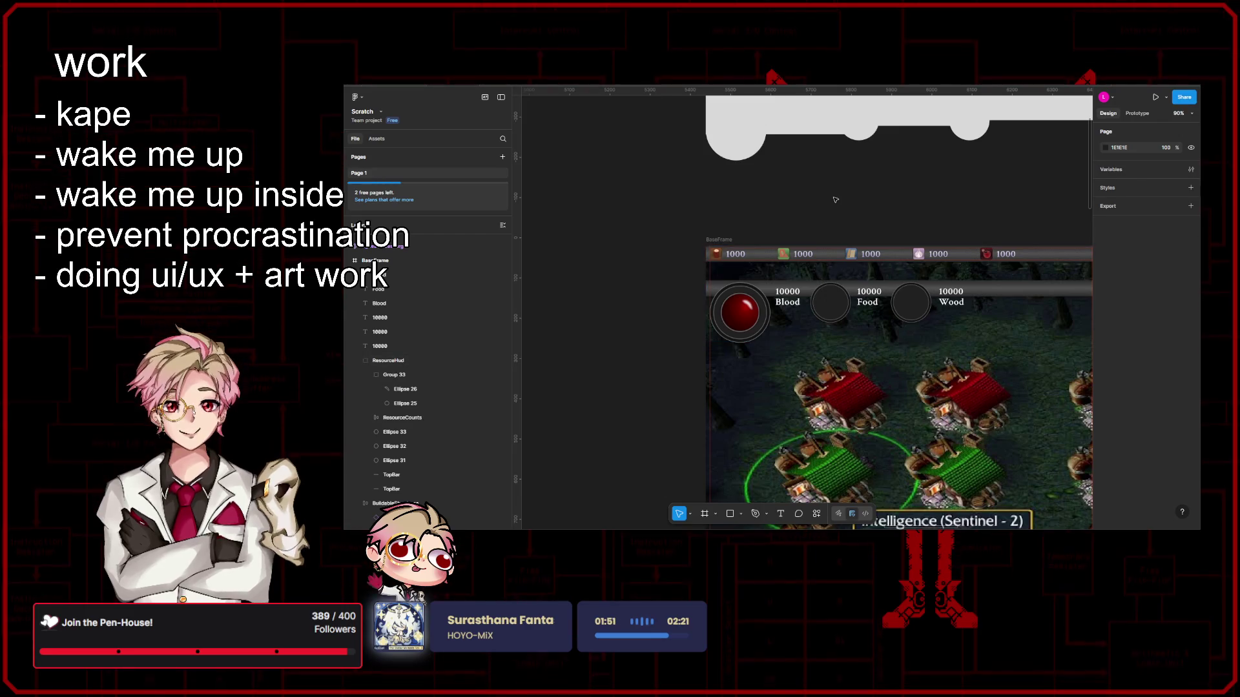
{"action": "scroll", "coordinate": [833, 213], "scroll_direction": "down", "scroll_amount": 3}
{"action": "scroll", "coordinate": [833, 232], "scroll_direction": "right", "scroll_amount": 2}
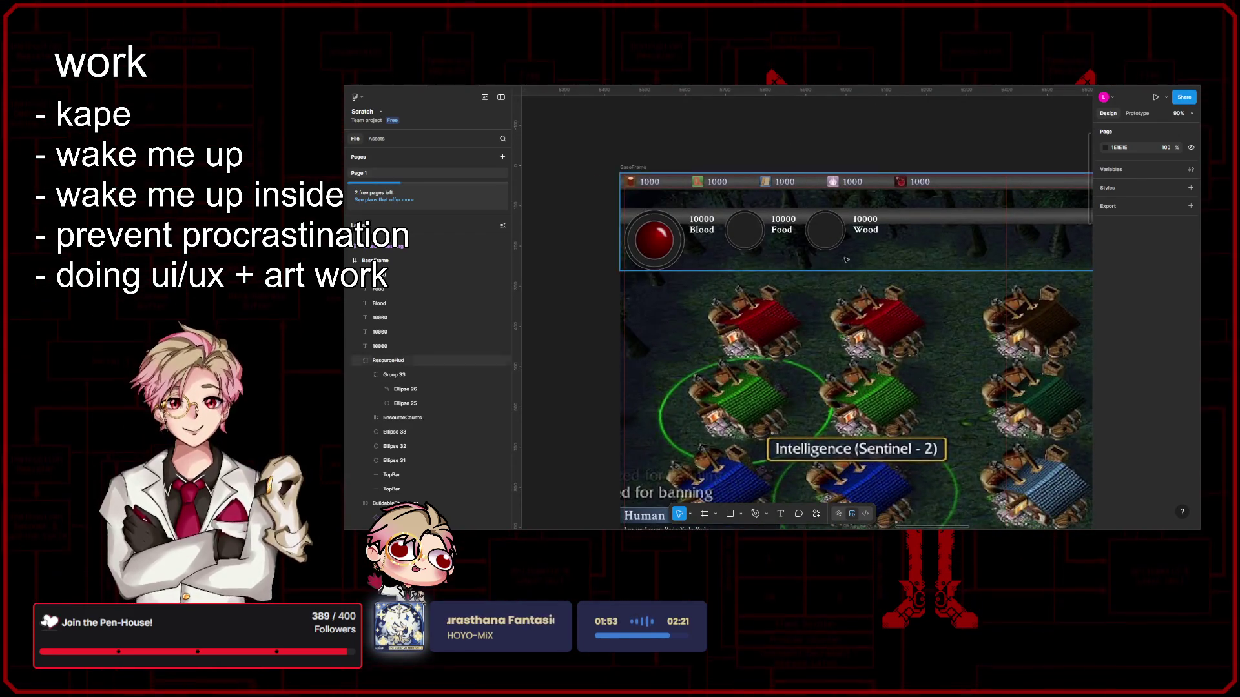
{"action": "scroll", "coordinate": [828, 272], "scroll_direction": "up", "scroll_amount": 2}
{"action": "scroll", "coordinate": [822, 300], "scroll_direction": "up", "scroll_amount": 1}
{"action": "scroll", "coordinate": [811, 323], "scroll_direction": "right", "scroll_amount": 2}
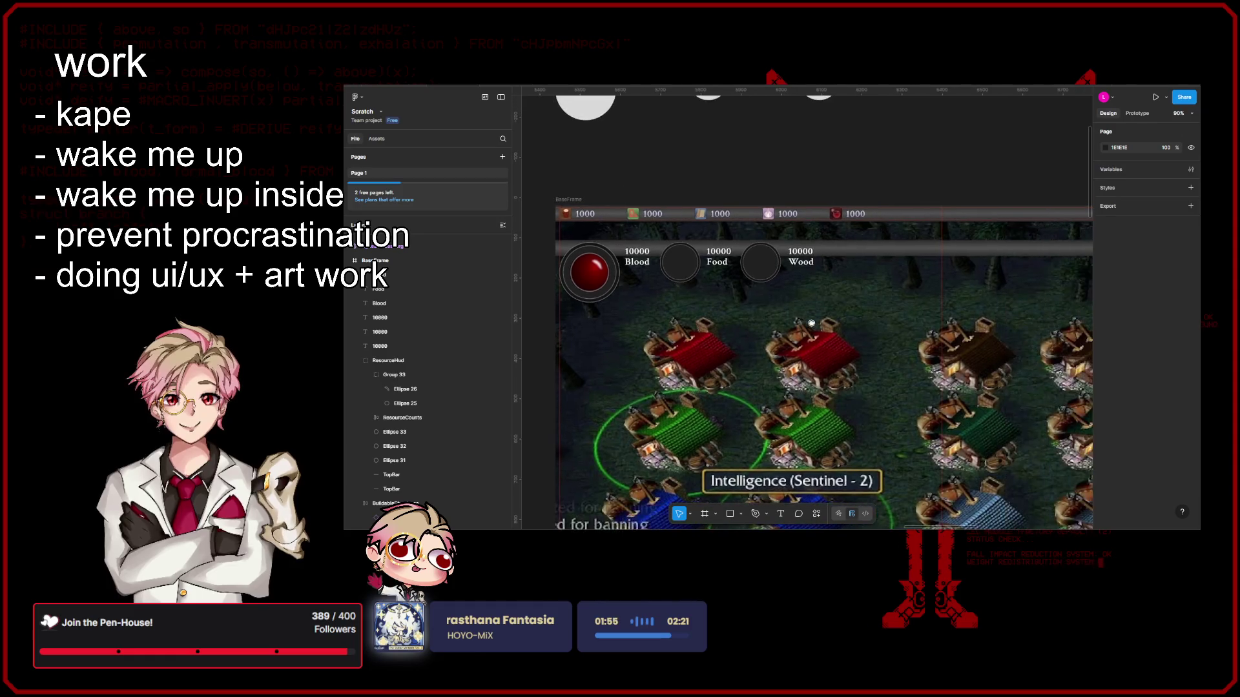
{"action": "scroll", "coordinate": [814, 315], "scroll_direction": "up", "scroll_amount": 1}
{"action": "scroll", "coordinate": [833, 291], "scroll_direction": "up", "scroll_amount": 2}
{"action": "scroll", "coordinate": [843, 277], "scroll_direction": "left", "scroll_amount": 2}
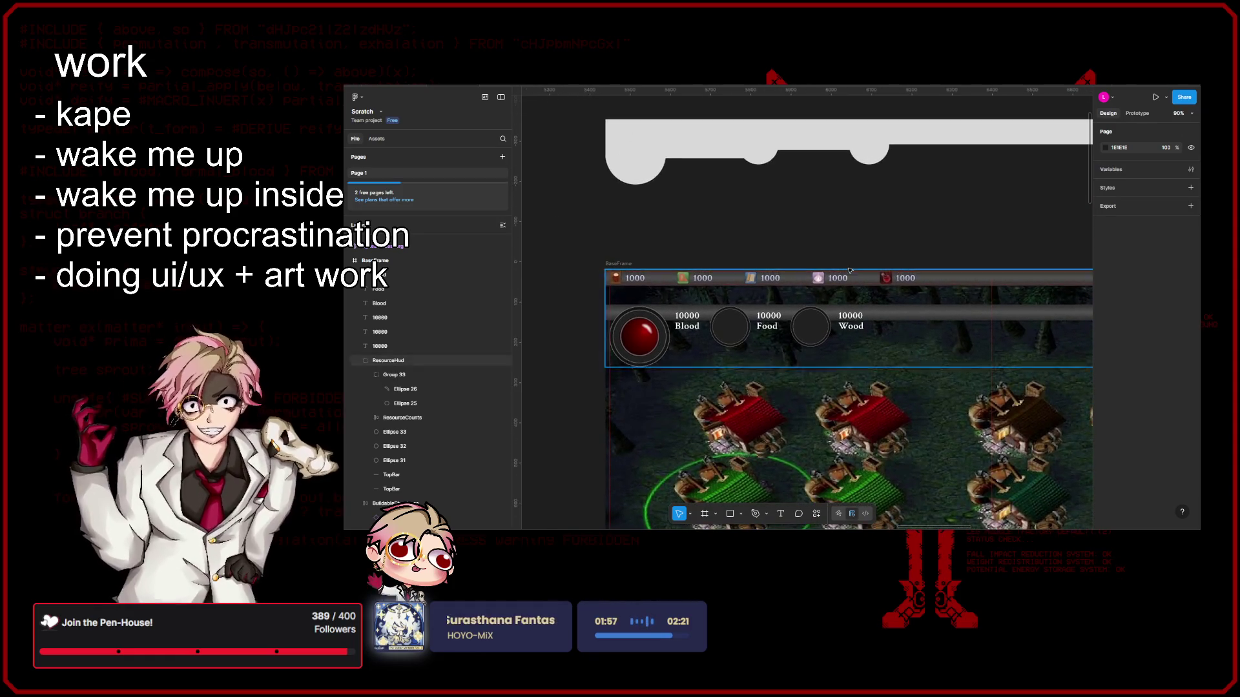
{"action": "scroll", "coordinate": [858, 267], "scroll_direction": "up", "scroll_amount": 1}
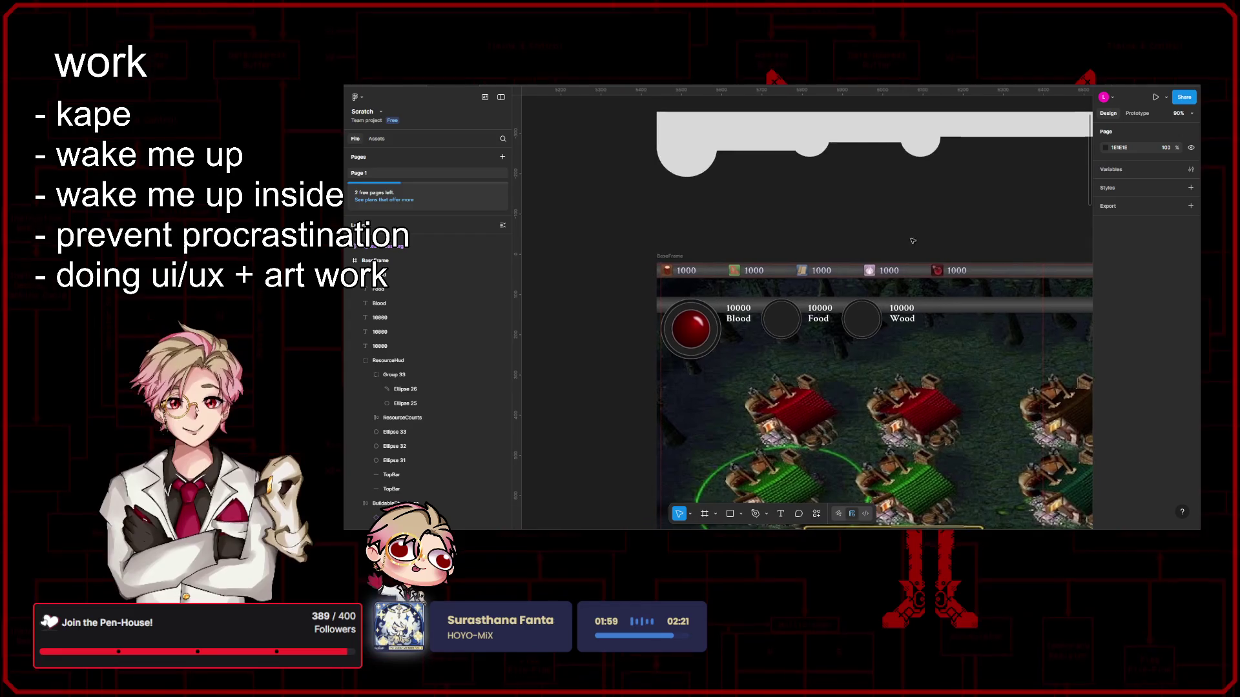
{"action": "scroll", "coordinate": [866, 286], "scroll_direction": "up", "scroll_amount": 1}
{"action": "scroll", "coordinate": [877, 311], "scroll_direction": "up", "scroll_amount": 2}
{"action": "scroll", "coordinate": [890, 335], "scroll_direction": "up", "scroll_amount": 1}
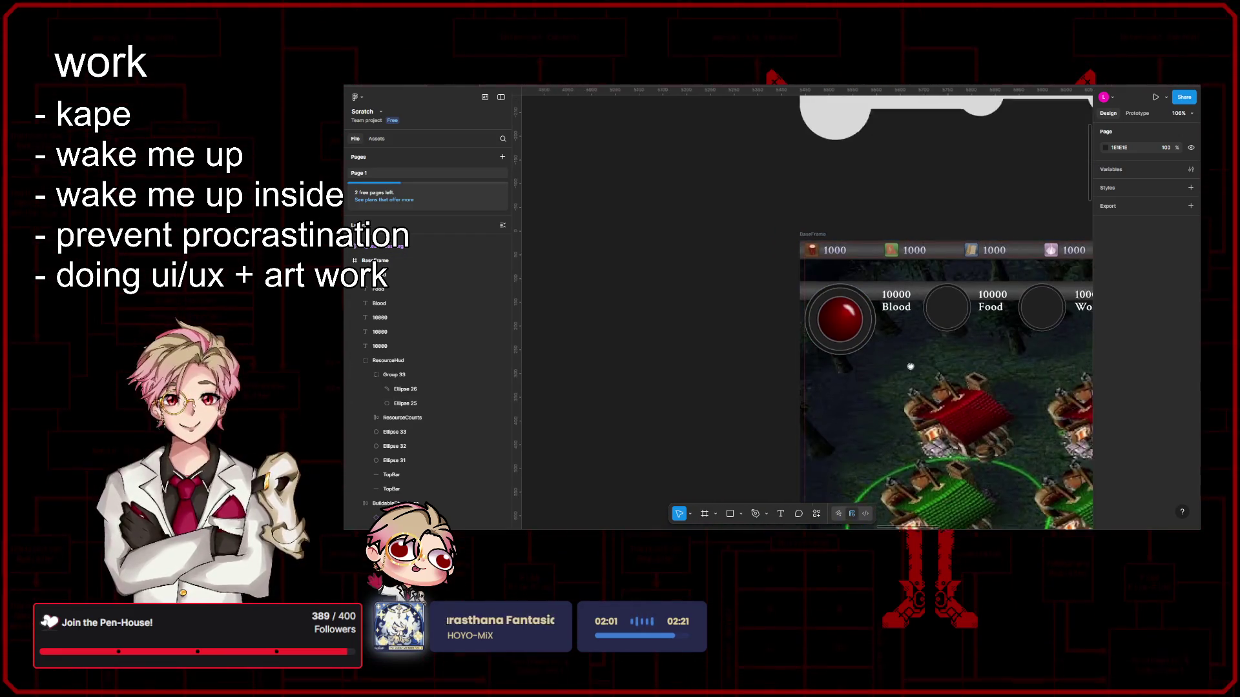
{"action": "scroll", "coordinate": [824, 341], "scroll_direction": "down", "scroll_amount": 2}
{"action": "scroll", "coordinate": [763, 349], "scroll_direction": "right", "scroll_amount": 2}
{"action": "scroll", "coordinate": [764, 349], "scroll_direction": "right", "scroll_amount": 1}
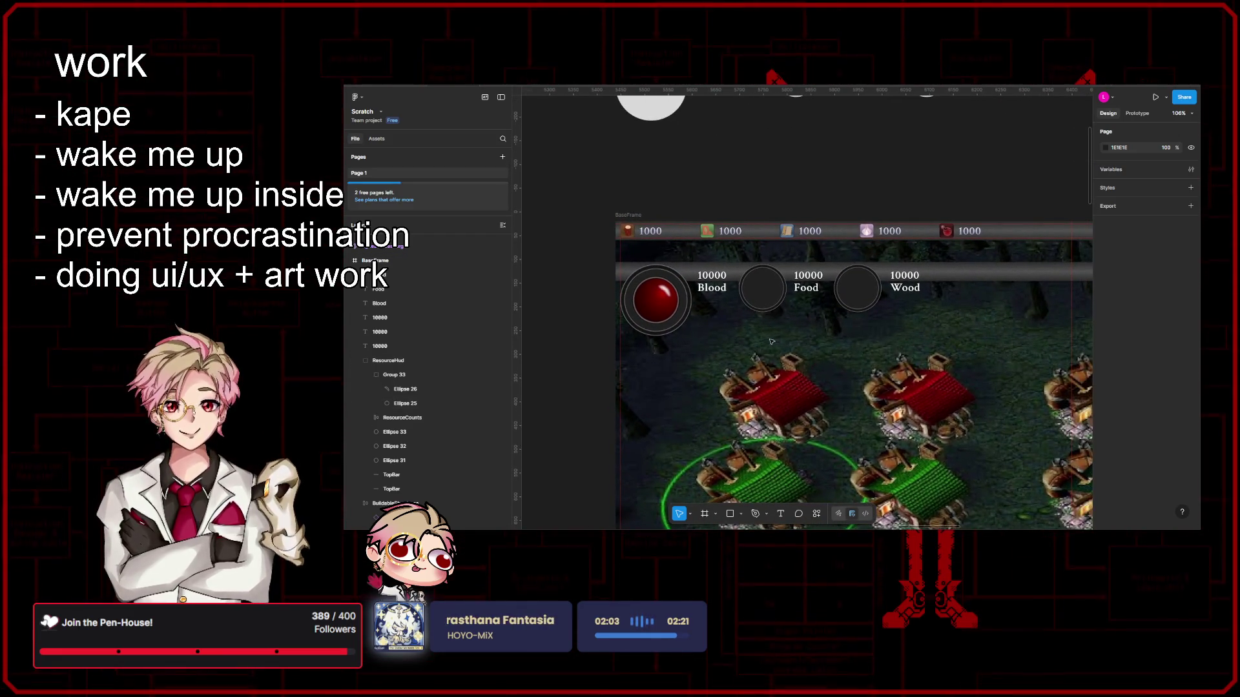
{"action": "left_click_drag", "start_coordinate": [771, 341], "coordinate": [820, 356]}
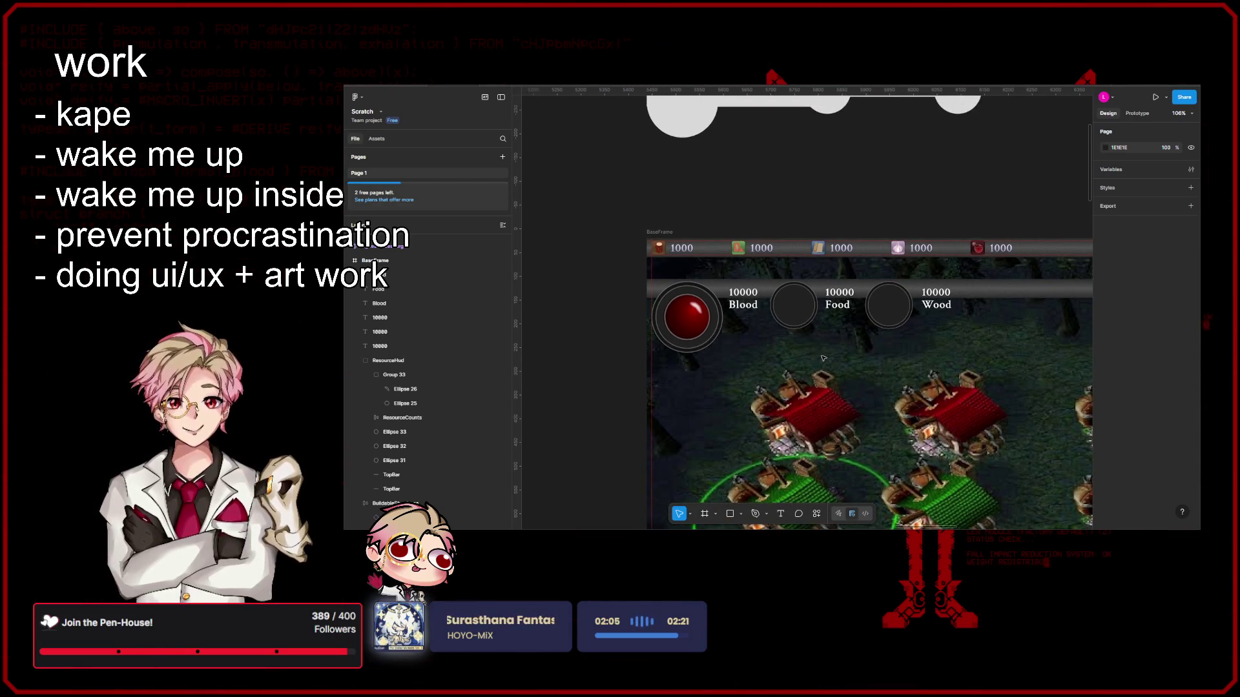
{"action": "scroll", "coordinate": [835, 379], "scroll_direction": "down", "scroll_amount": 5}
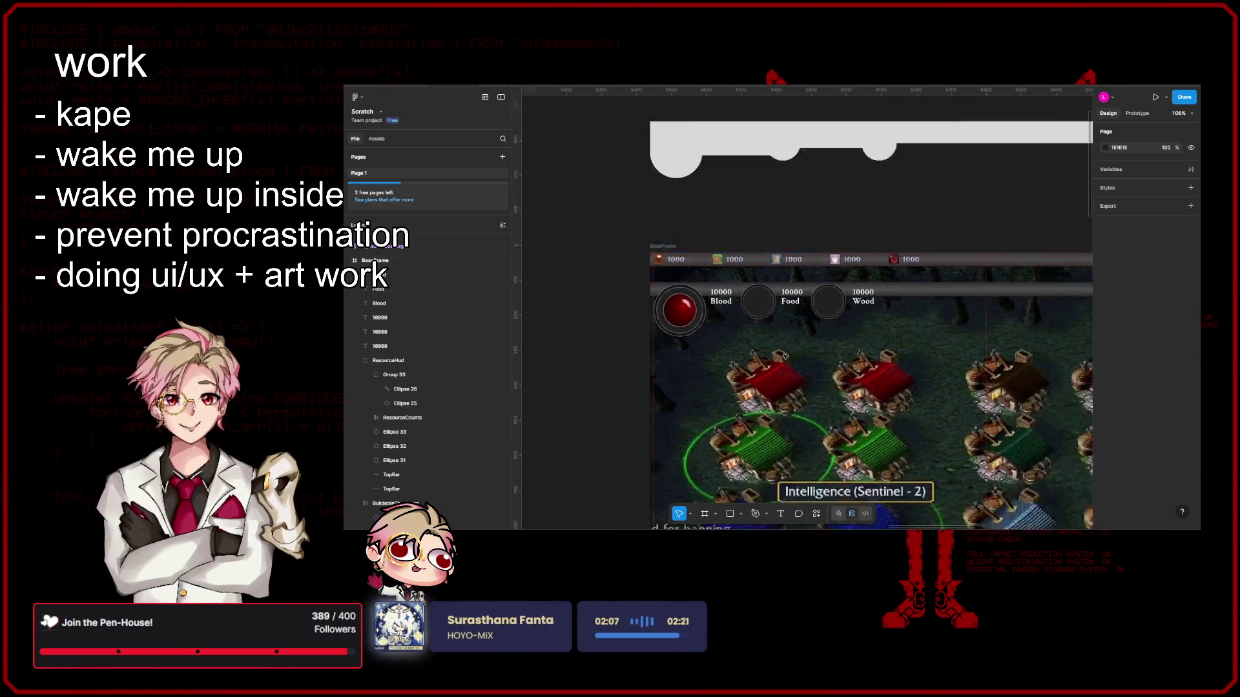
{"action": "left_click_drag", "start_coordinate": [696, 324], "coordinate": [705, 329]}
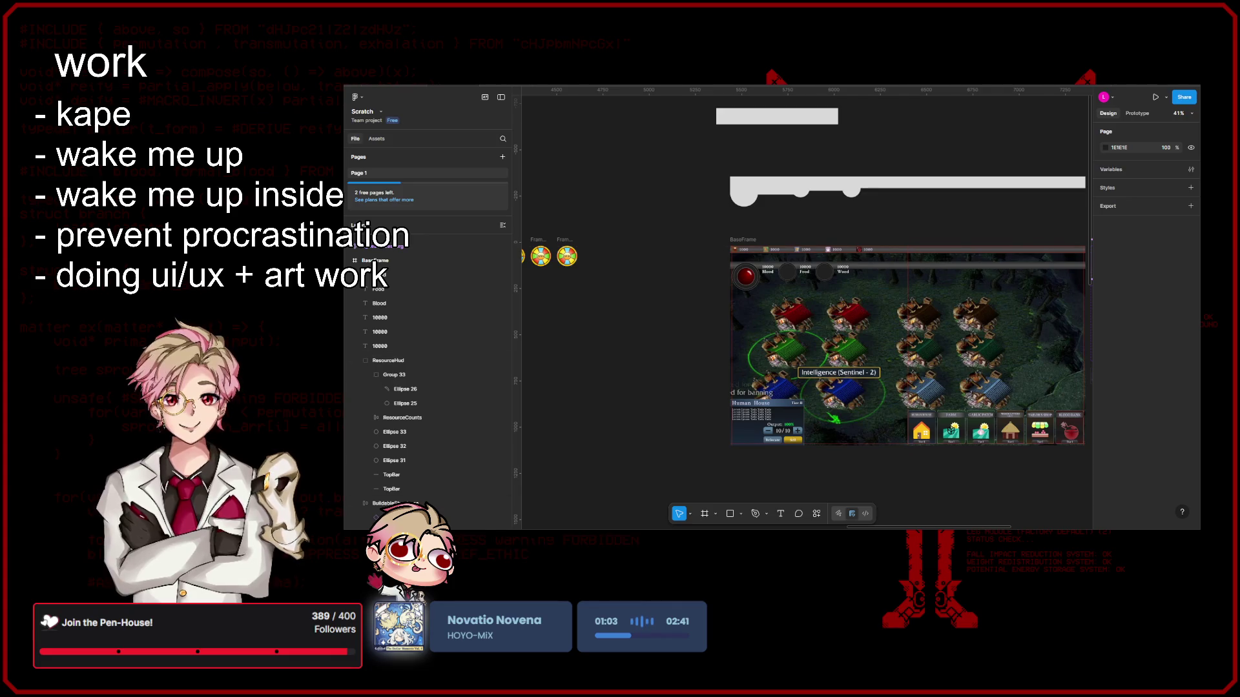
{"action": "scroll", "coordinate": [1004, 489], "scroll_direction": "right", "scroll_amount": 5}
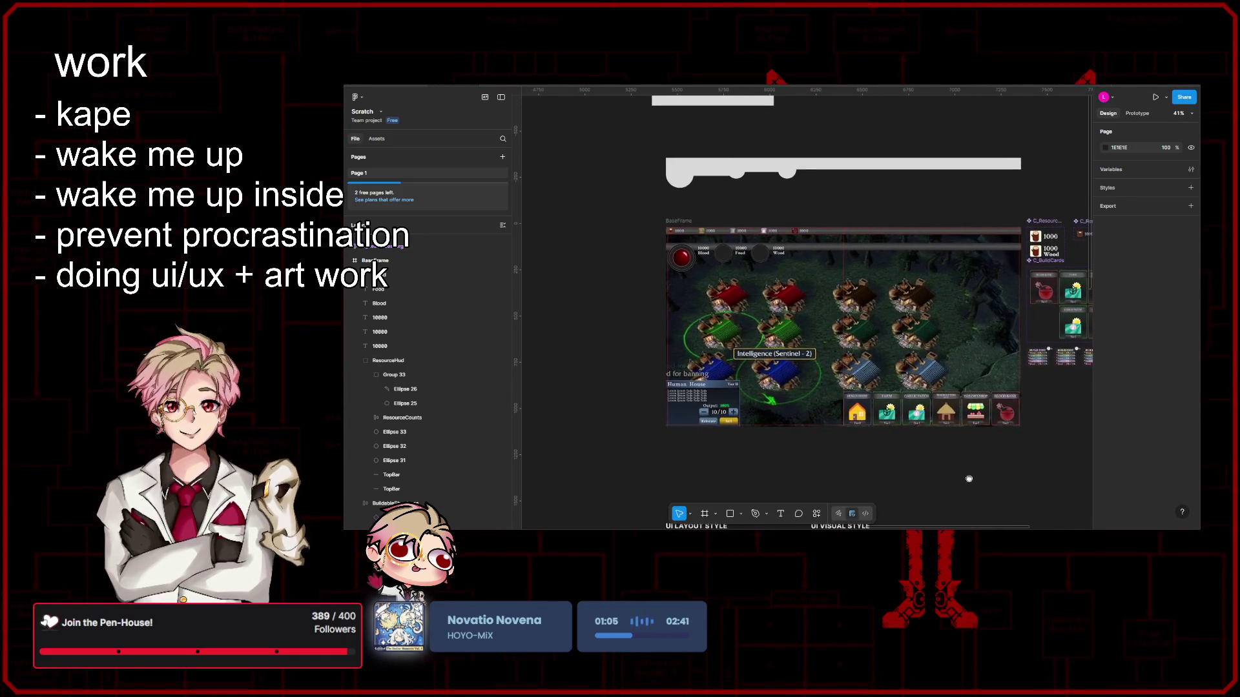
{"action": "scroll", "coordinate": [953, 476], "scroll_direction": "right", "scroll_amount": 2}
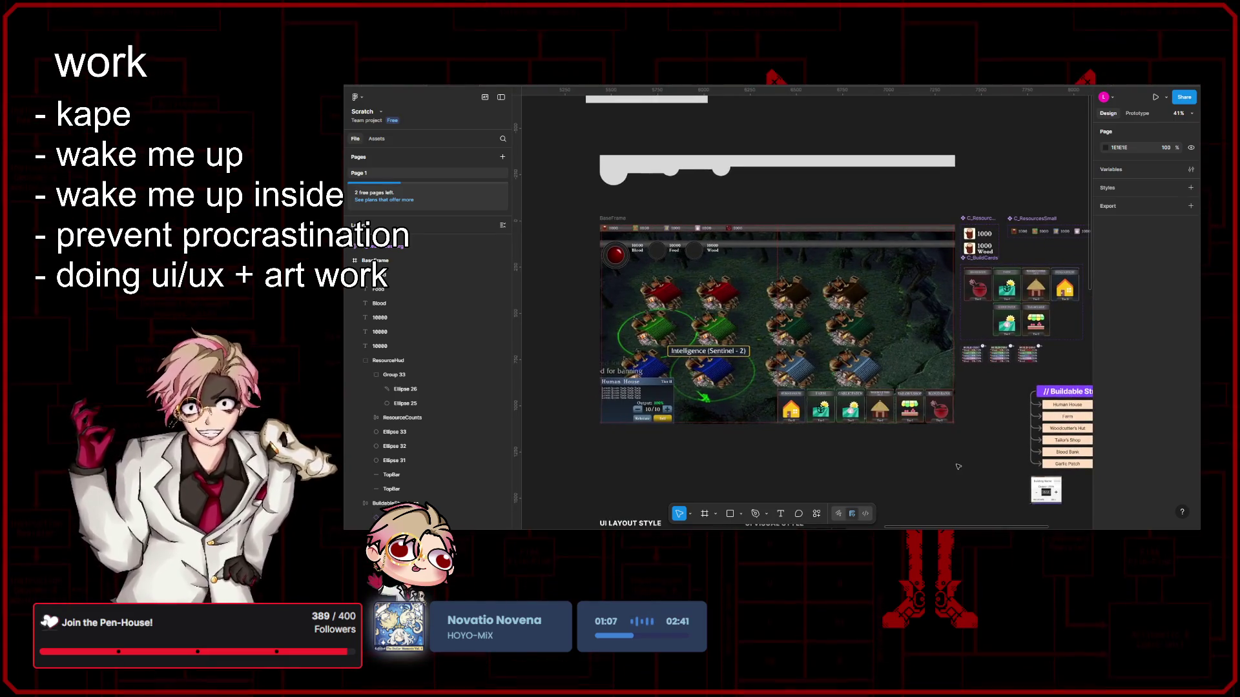
{"action": "scroll", "coordinate": [938, 471], "scroll_direction": "left", "scroll_amount": 3}
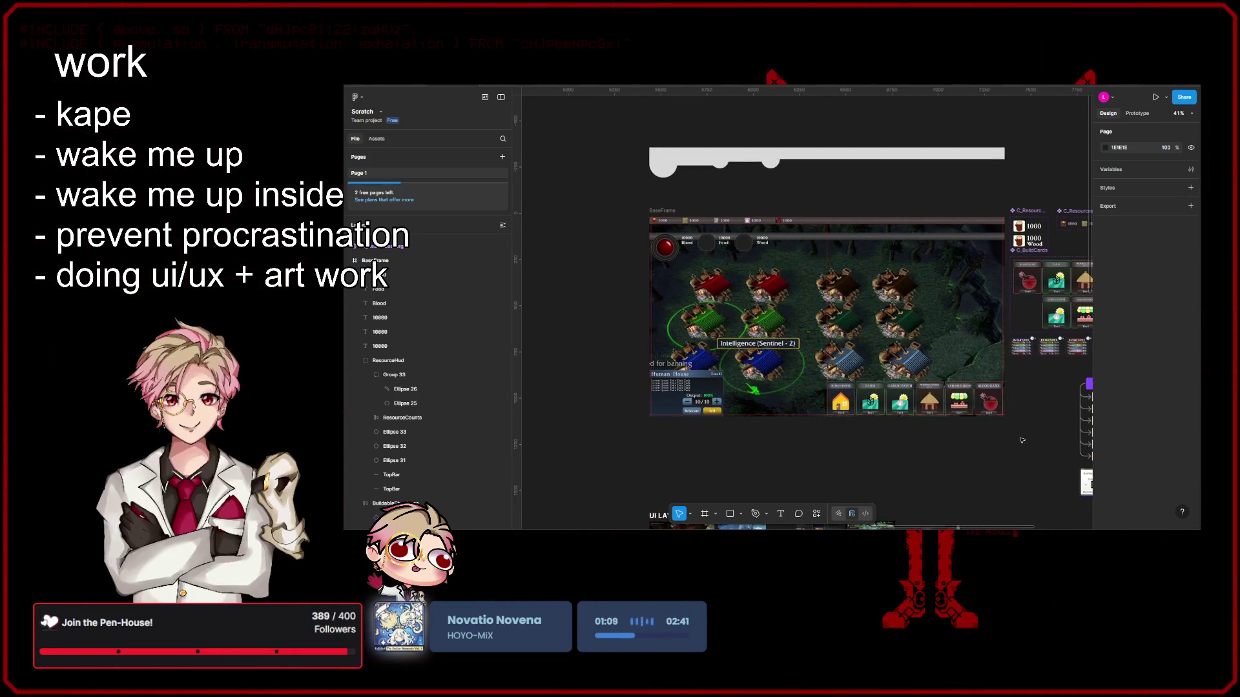